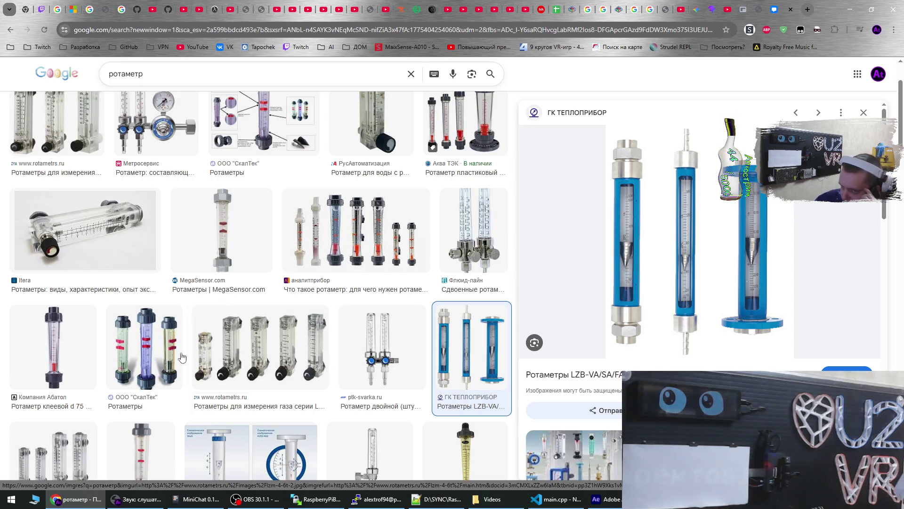
Preview the СкалТек, Itera, Метросервис and finally the rotametrs.ru LZM-ZT rotameter images
{"action": "left_click", "coordinate": [149, 360]}
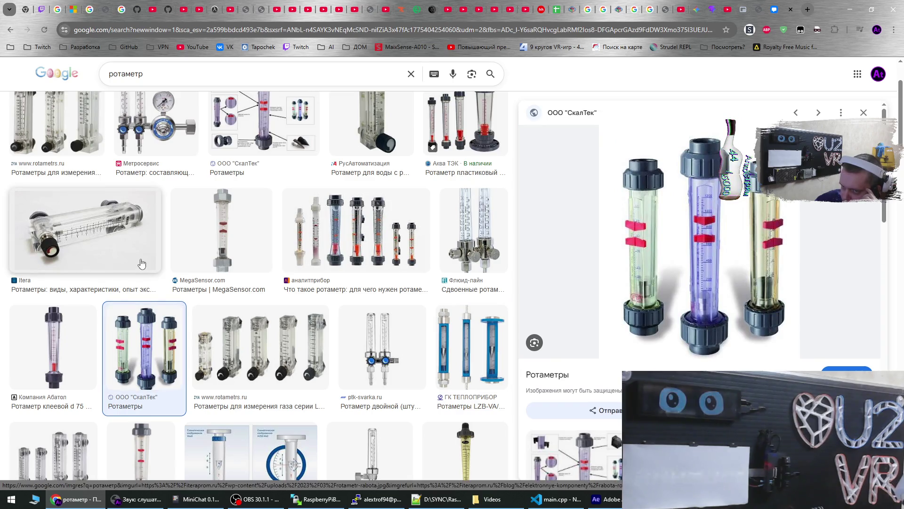
{"action": "left_click", "coordinate": [141, 263]}
{"action": "scroll", "coordinate": [286, 272], "scroll_direction": "up", "scroll_amount": 2}
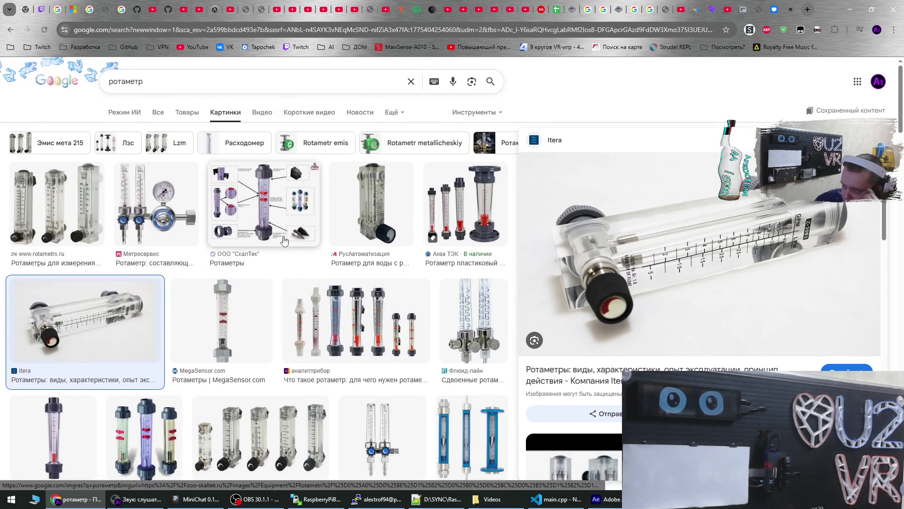
{"action": "left_click", "coordinate": [283, 239]}
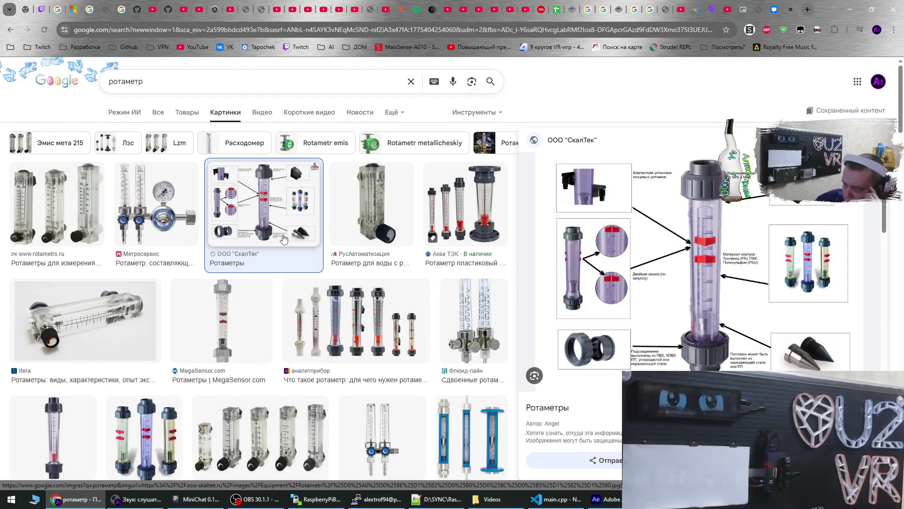
{"action": "left_click", "coordinate": [155, 221]}
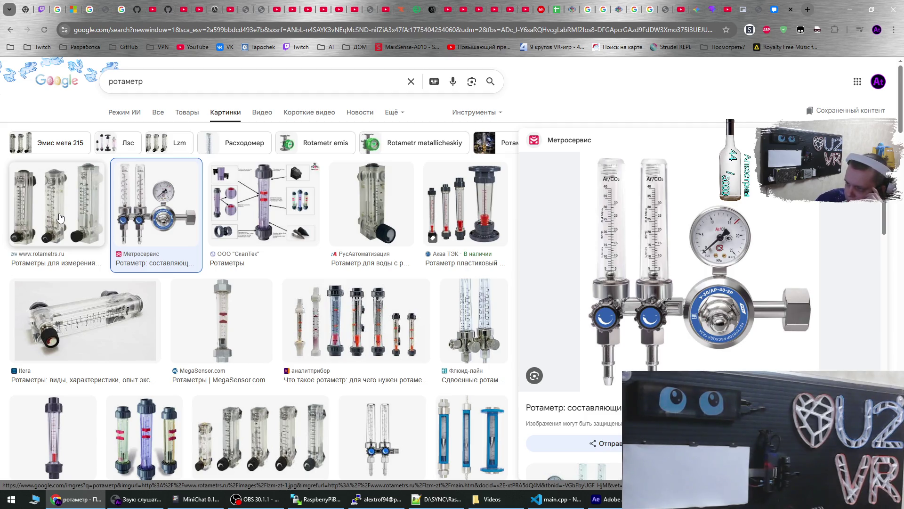
{"action": "left_click", "coordinate": [59, 214]}
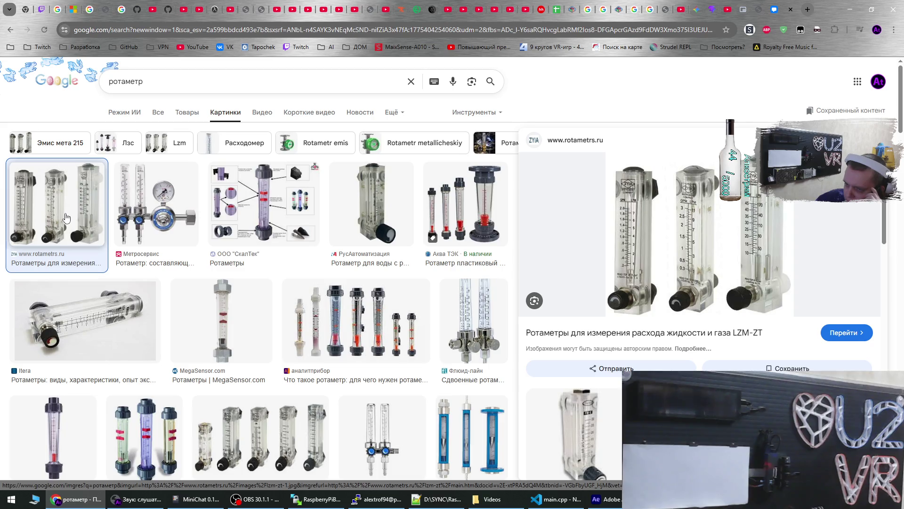
Check the VK messenger, then return to the ротаметр image results
{"action": "left_click", "coordinate": [778, 10]}
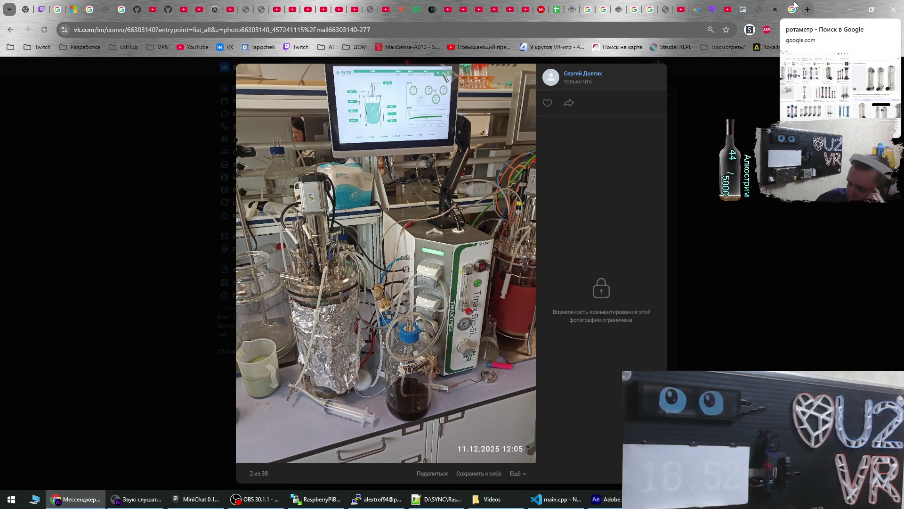
{"action": "left_click", "coordinate": [795, 8]}
{"action": "scroll", "coordinate": [301, 330], "scroll_direction": "down", "scroll_amount": 4}
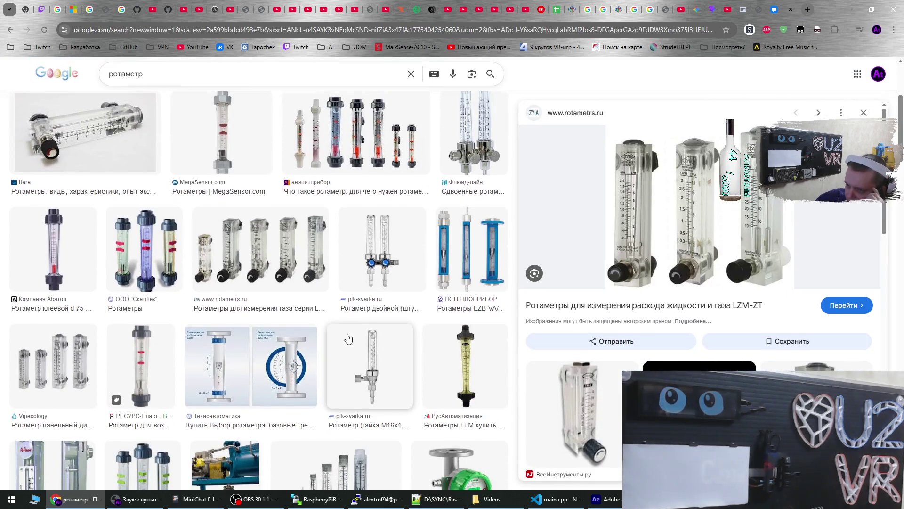
Preview the Техноавтоматика, ГК ТЕПЛОПРИБОР, ptk-svarka.ru and Флюид-лайн rotameter results
{"action": "left_click", "coordinate": [272, 348]}
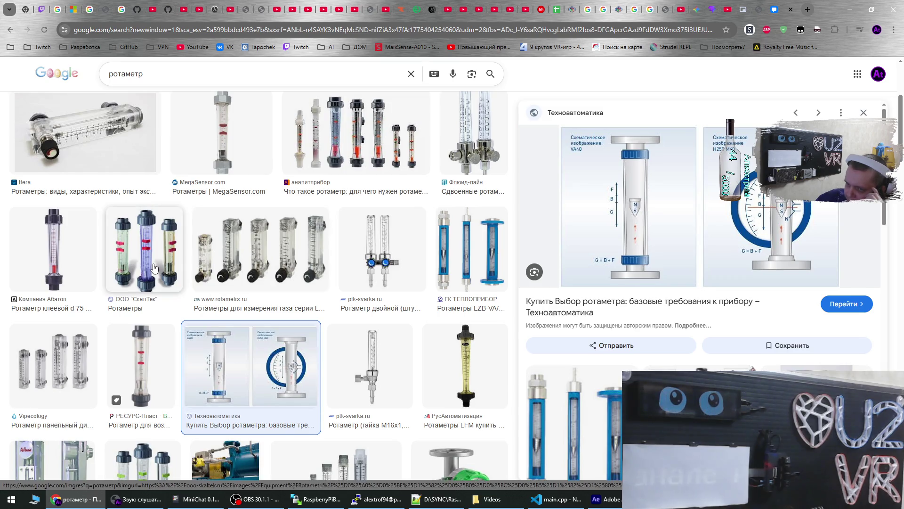
{"action": "double_click", "coordinate": [160, 74]}
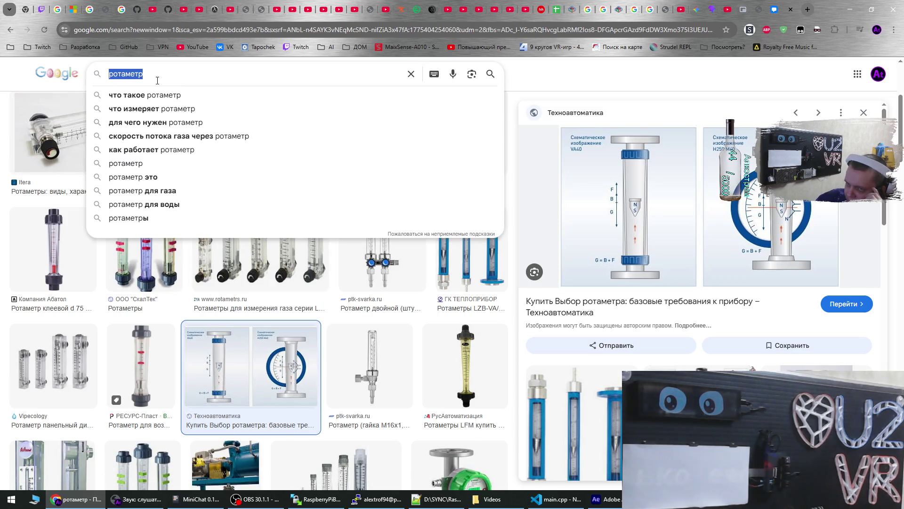
{"action": "left_click", "coordinate": [541, 85]}
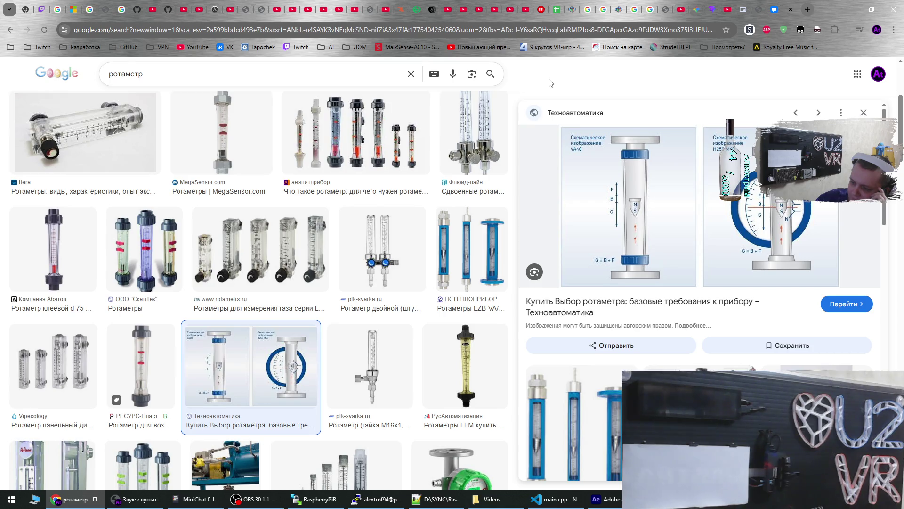
{"action": "left_click", "coordinate": [448, 239]}
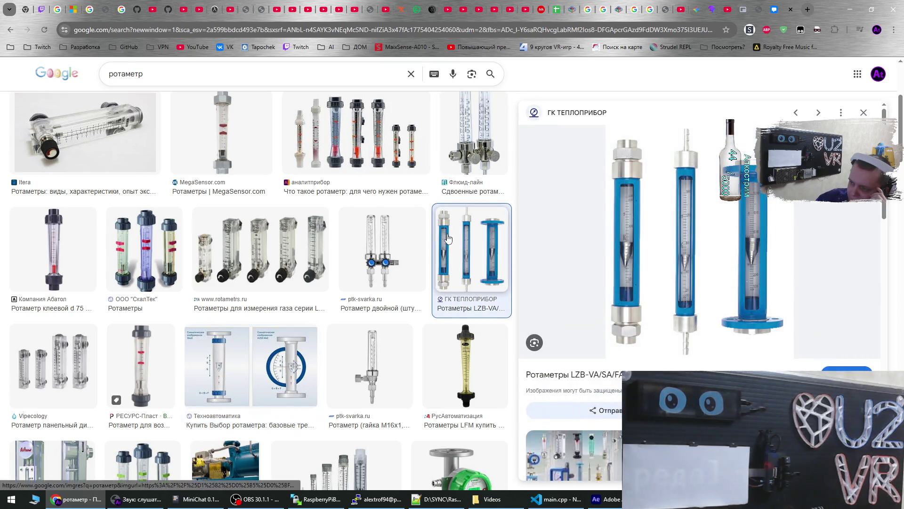
{"action": "left_click", "coordinate": [384, 246]}
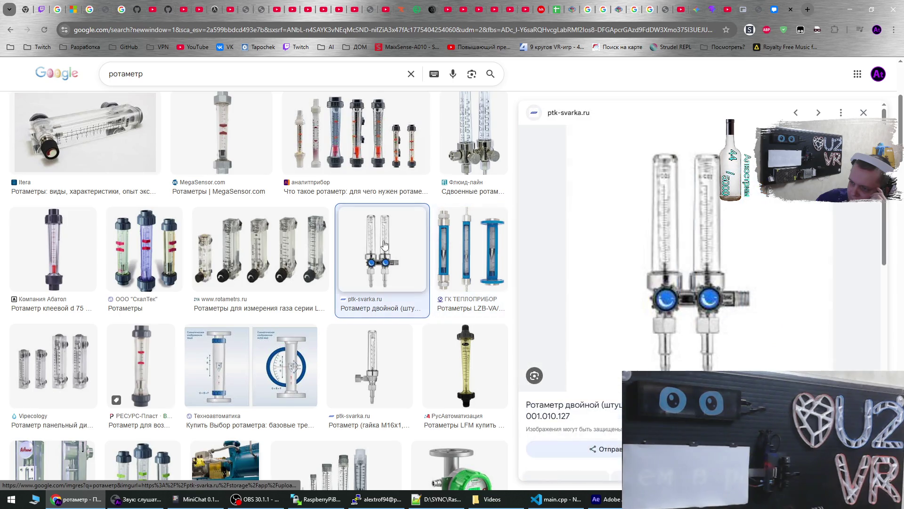
{"action": "left_click", "coordinate": [476, 171]}
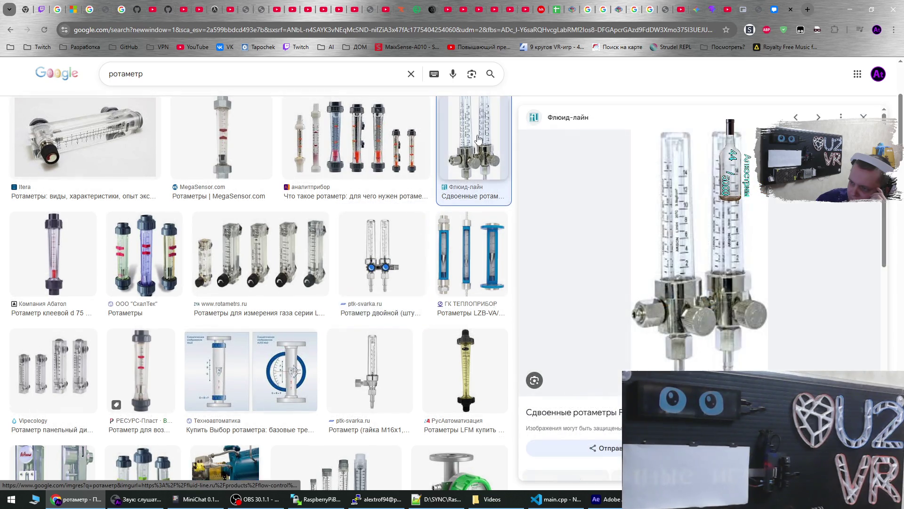
{"action": "scroll", "coordinate": [419, 204], "scroll_direction": "up", "scroll_amount": 3}
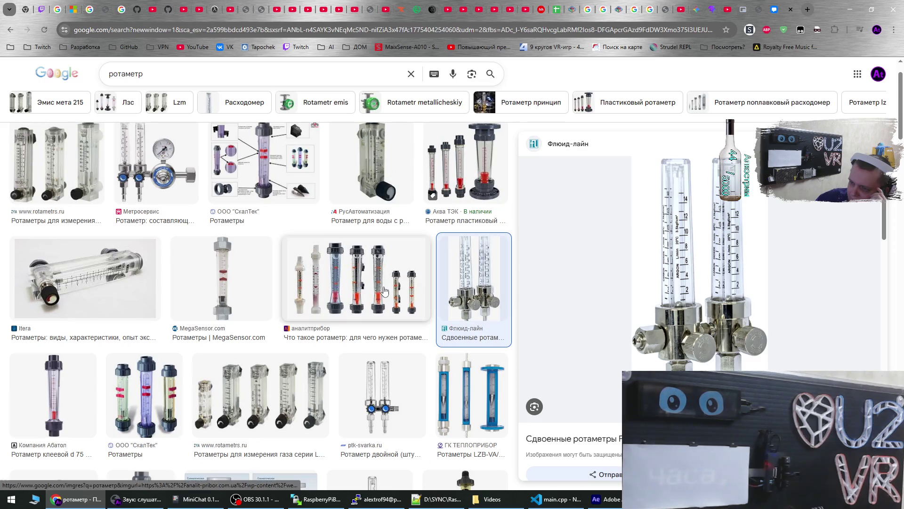
Step through neighbouring results and settle on the Метросервис rotameter-with-regulator preview
{"action": "left_click", "coordinate": [151, 187]}
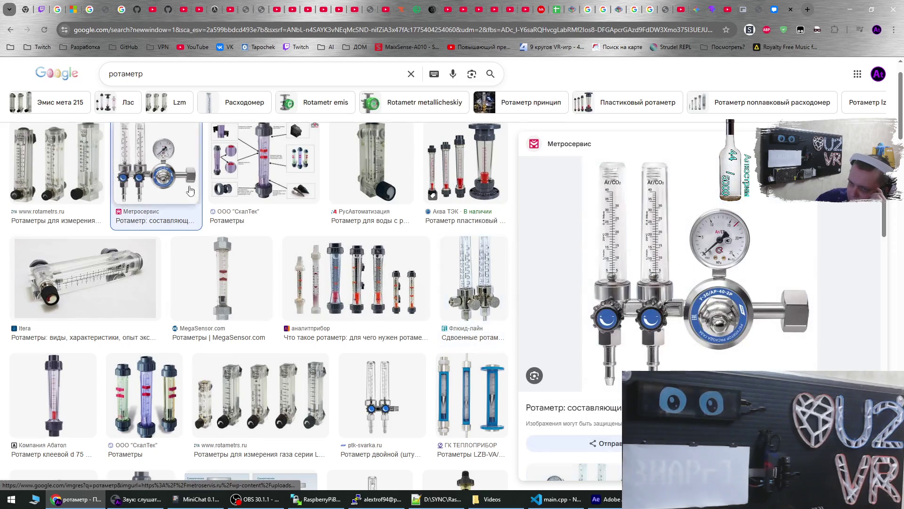
{"action": "left_click", "coordinate": [250, 180]}
{"action": "key", "text": "Right"}
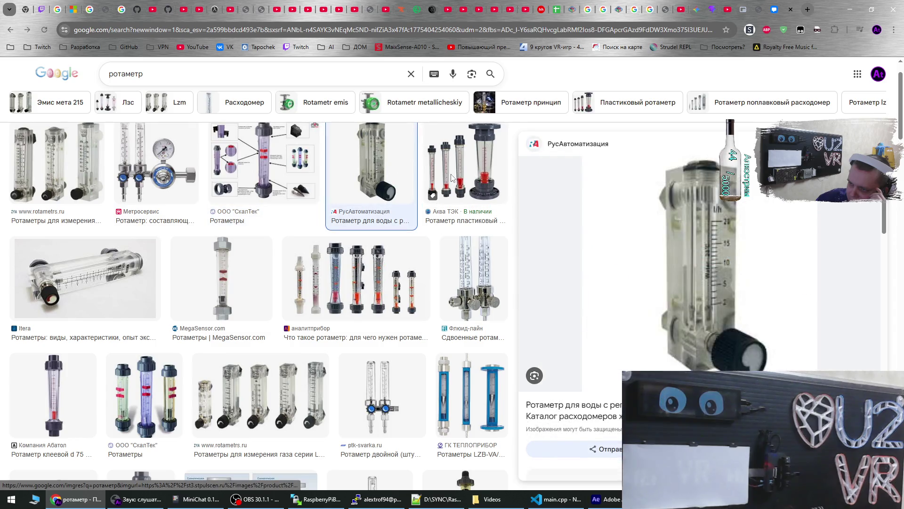
{"action": "key", "text": "Right"}
{"action": "left_click", "coordinate": [316, 184]}
{"action": "left_click", "coordinate": [158, 186]}
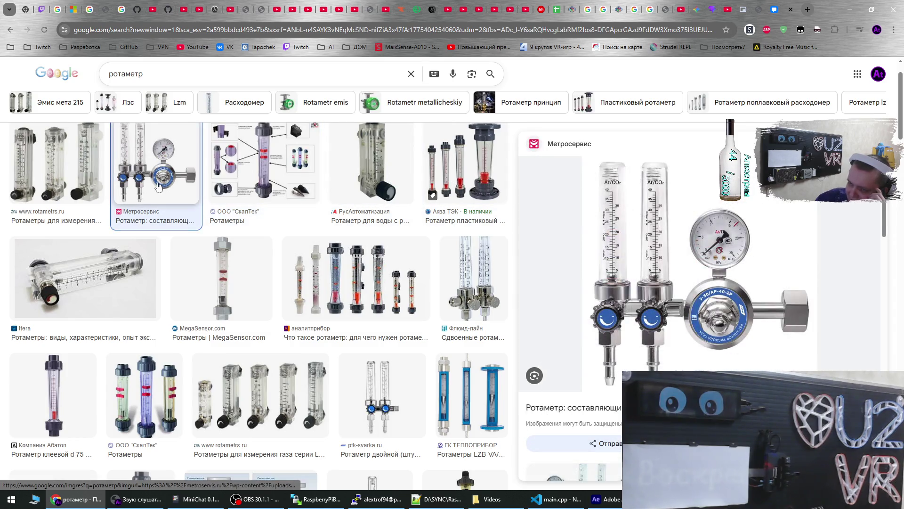
{"action": "scroll", "coordinate": [276, 312], "scroll_direction": "down", "scroll_amount": 4}
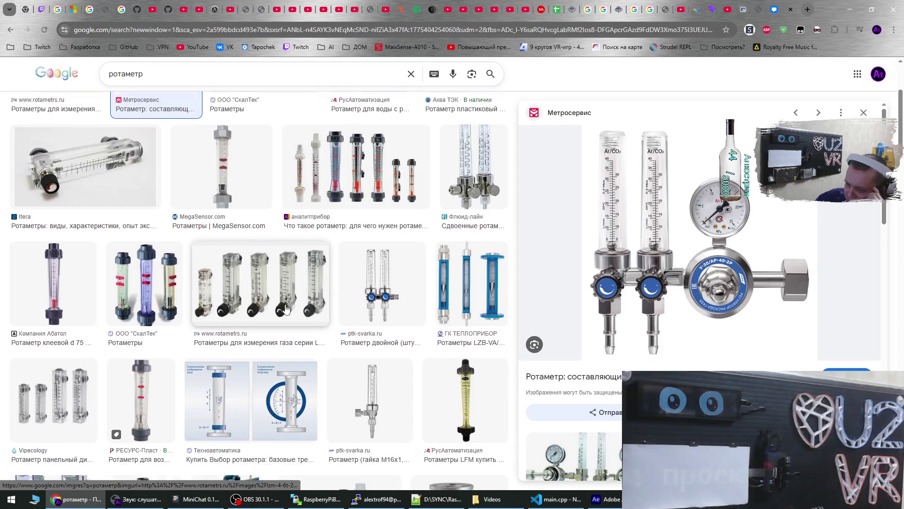
Preview the Википедия, Аквантум and SenTec flowmeter comparison rotameter images
{"action": "scroll", "coordinate": [276, 312], "scroll_direction": "down", "scroll_amount": 3}
{"action": "left_click", "coordinate": [225, 298]}
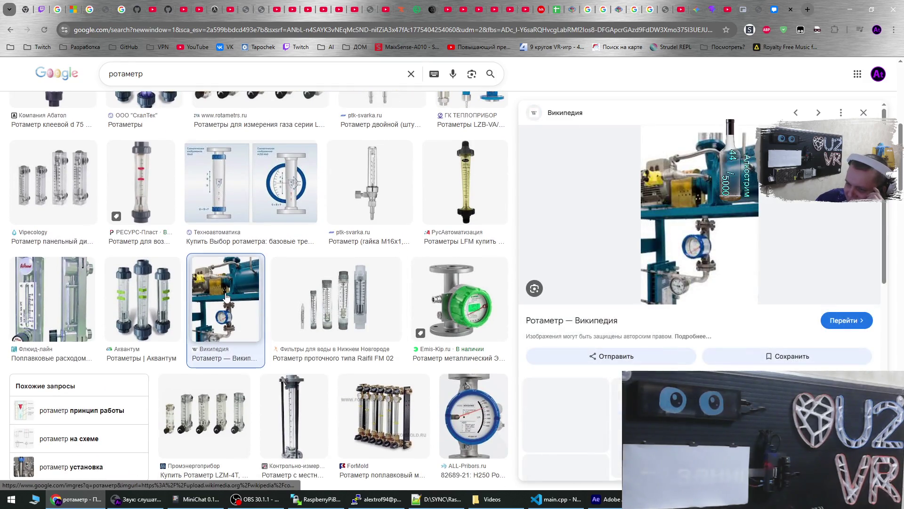
{"action": "key", "text": "Left"}
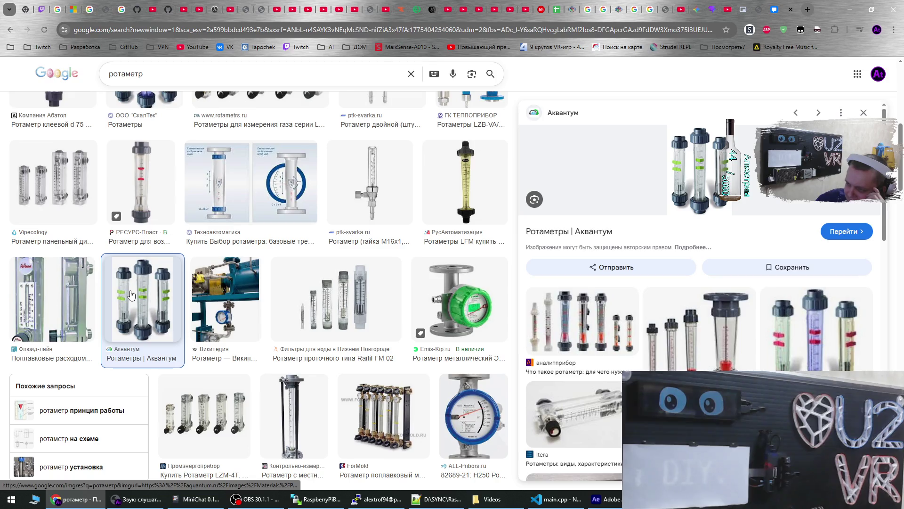
{"action": "scroll", "coordinate": [226, 295], "scroll_direction": "down", "scroll_amount": 2}
{"action": "scroll", "coordinate": [344, 228], "scroll_direction": "down", "scroll_amount": 2}
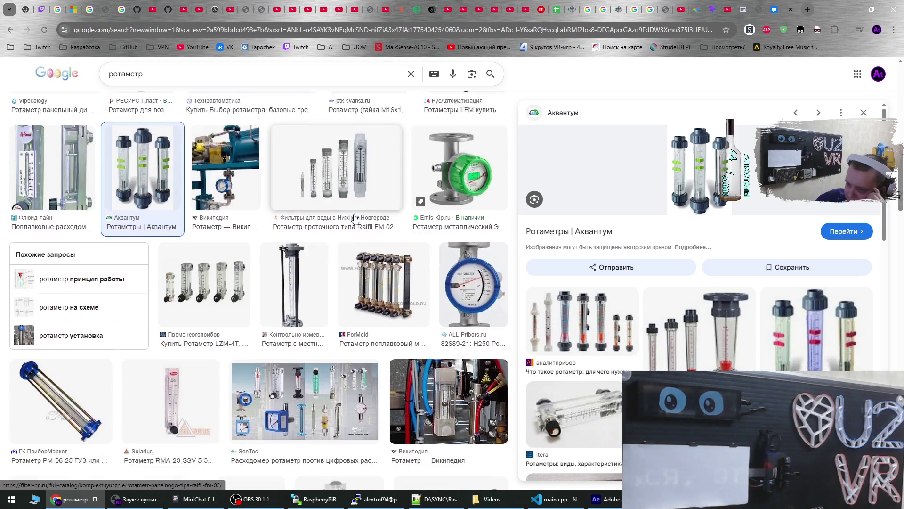
{"action": "left_click", "coordinate": [322, 320]}
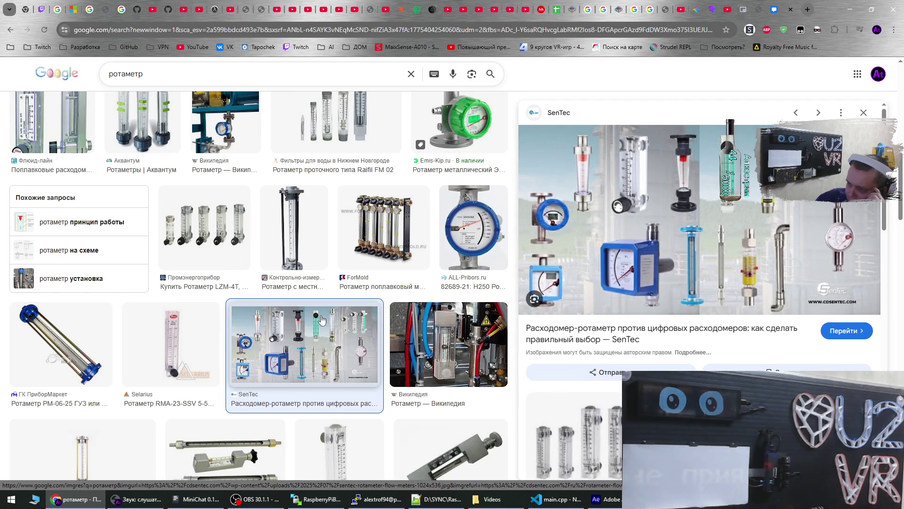
{"action": "left_click", "coordinate": [420, 336]}
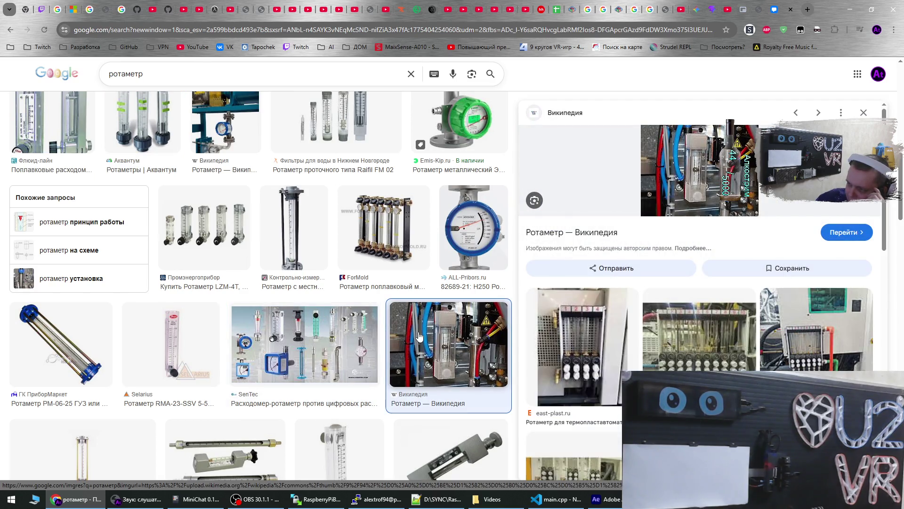
{"action": "scroll", "coordinate": [319, 334], "scroll_direction": "down", "scroll_amount": 3}
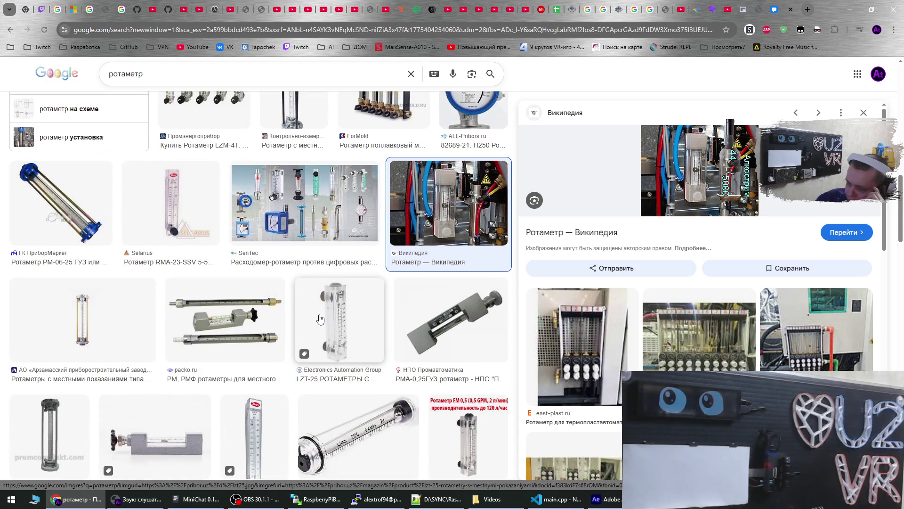
{"action": "scroll", "coordinate": [319, 311], "scroll_direction": "down", "scroll_amount": 2}
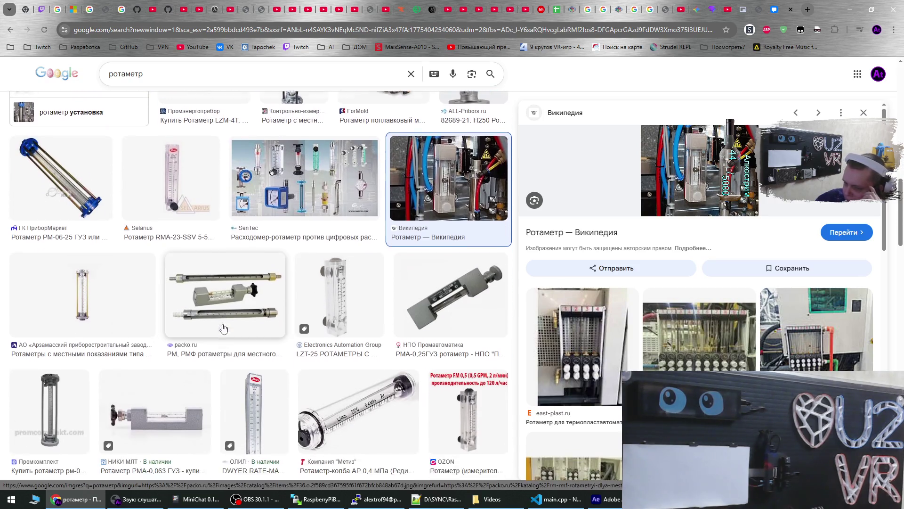
Preview the НИКИ МЛТ РМА-0,063, LZT-25, packo.ru, Dwyer and УкрАкваТех rotameter results
{"action": "left_click", "coordinate": [183, 341]}
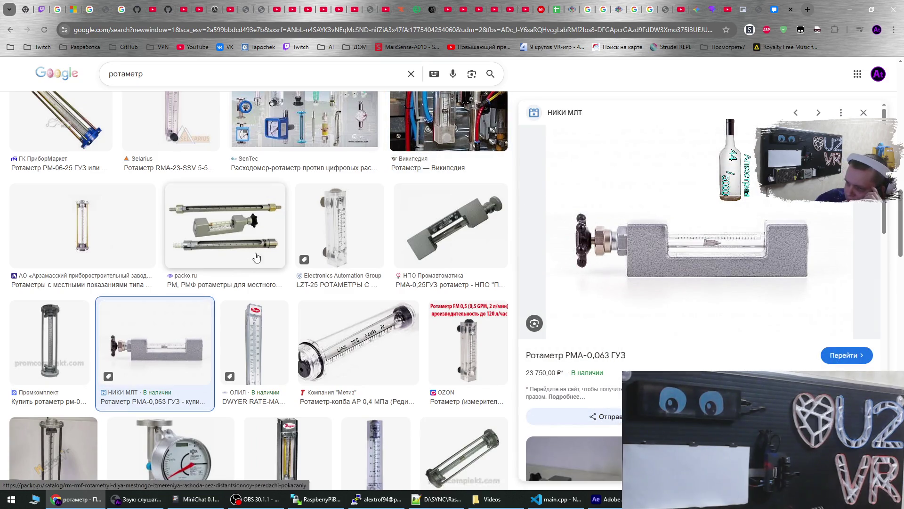
{"action": "left_click", "coordinate": [337, 223]}
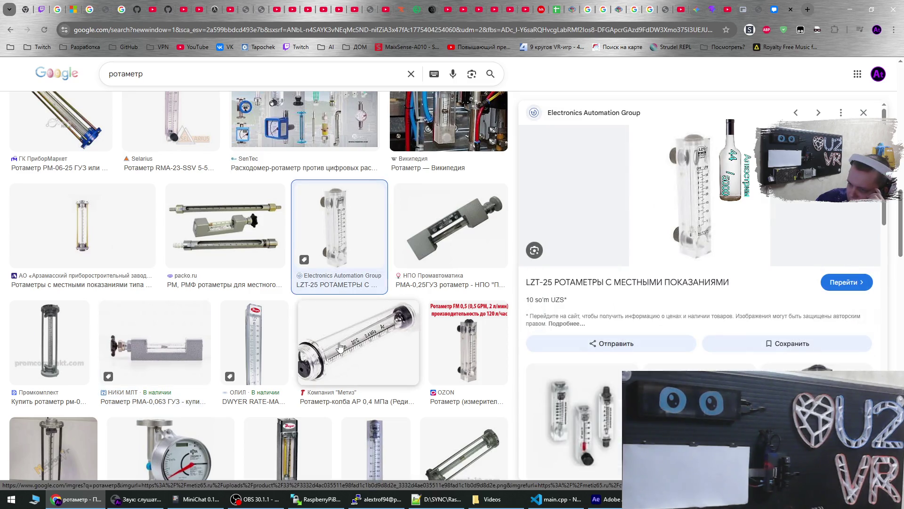
{"action": "left_click", "coordinate": [340, 347]}
{"action": "left_click", "coordinate": [231, 209]}
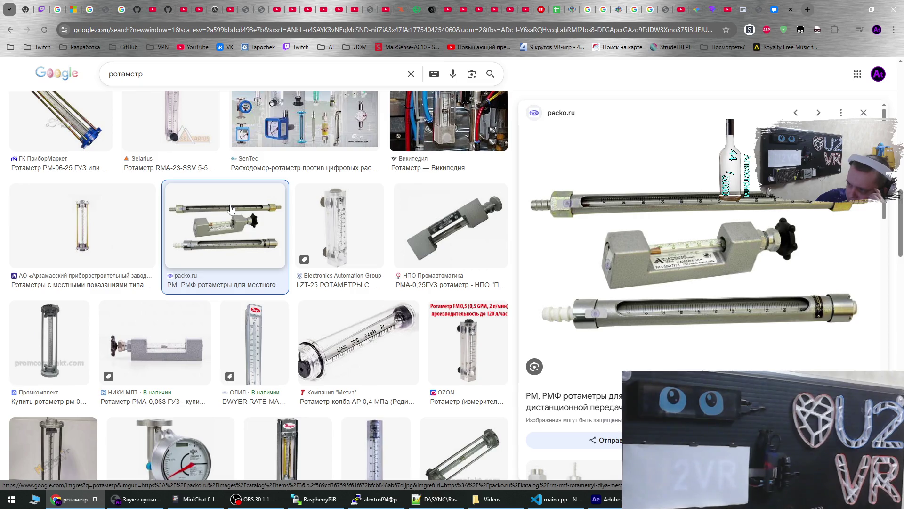
{"action": "scroll", "coordinate": [292, 395], "scroll_direction": "down", "scroll_amount": 2}
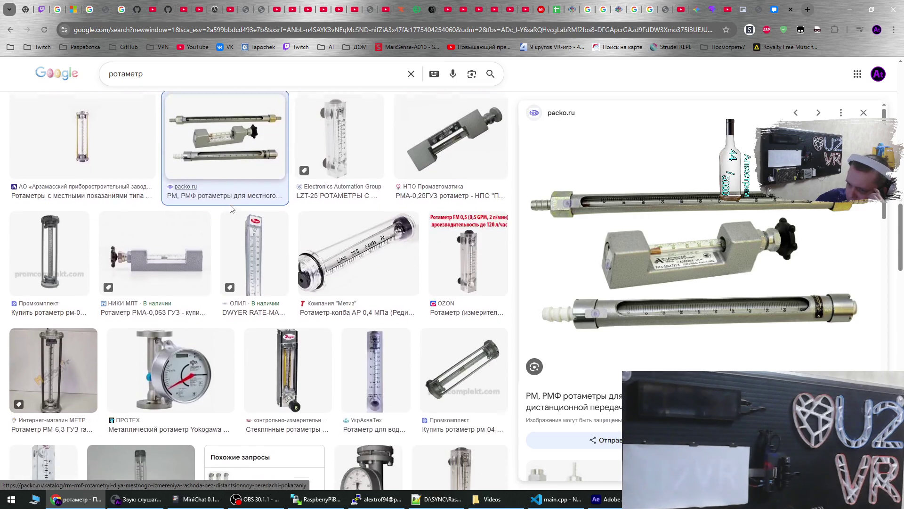
{"action": "left_click", "coordinate": [294, 377]}
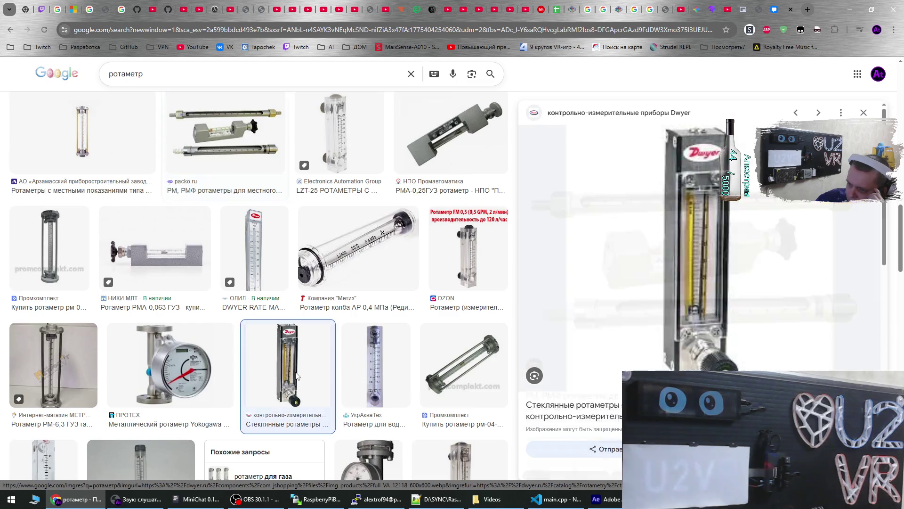
{"action": "left_click", "coordinate": [371, 366]}
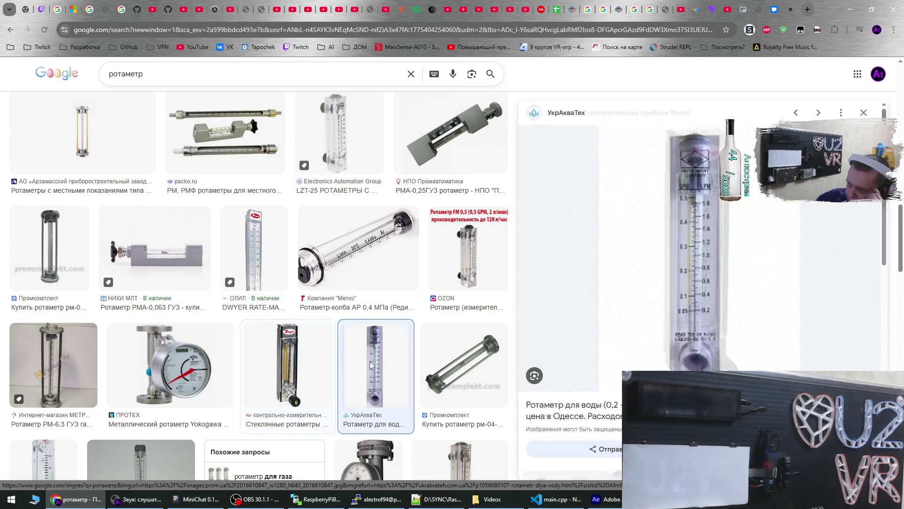
{"action": "key", "text": "Left"}
Compare the ПРОТЕХ Yokogawa, RM-6.3, Dwyer and УкрАкваТех rotameter previews
{"action": "left_click", "coordinate": [221, 363]}
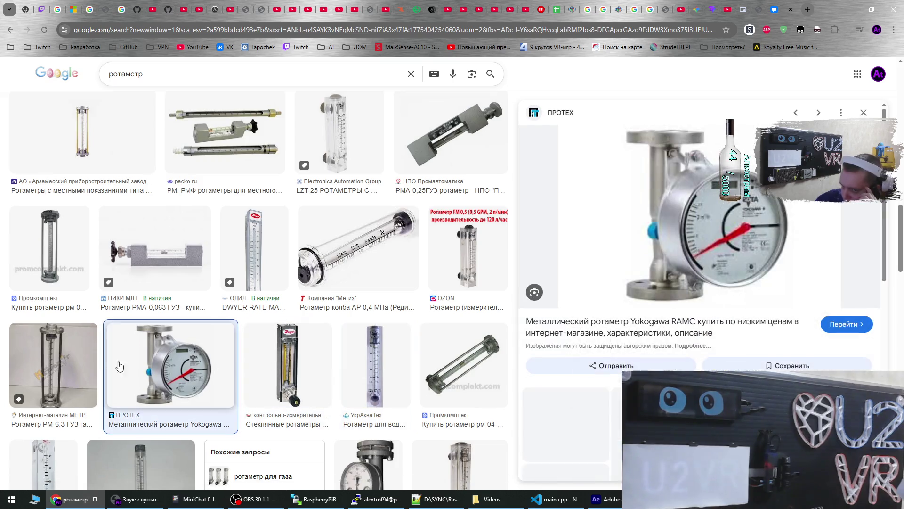
{"action": "left_click", "coordinate": [52, 360]}
{"action": "left_click", "coordinate": [220, 364]}
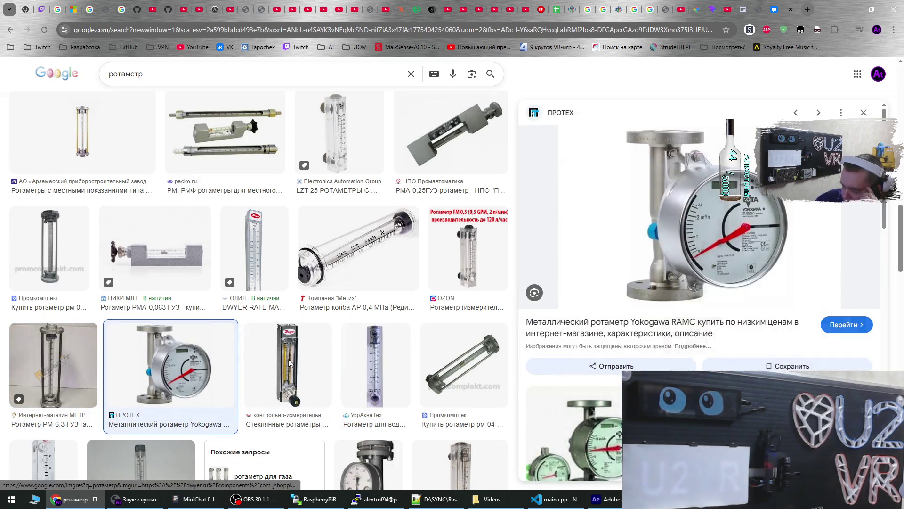
{"action": "left_click", "coordinate": [288, 359]}
{"action": "left_click", "coordinate": [376, 365]}
{"action": "scroll", "coordinate": [443, 363], "scroll_direction": "down", "scroll_amount": 4}
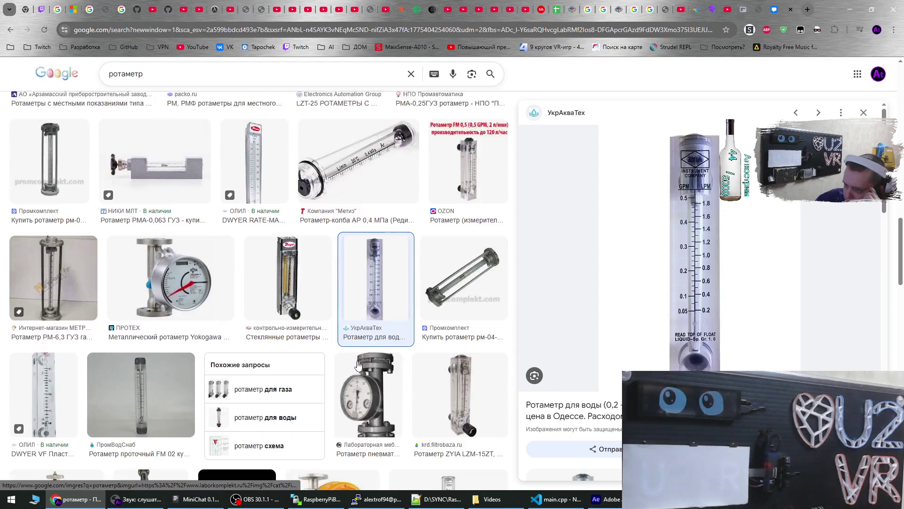
{"action": "scroll", "coordinate": [389, 305], "scroll_direction": "down", "scroll_amount": 1}
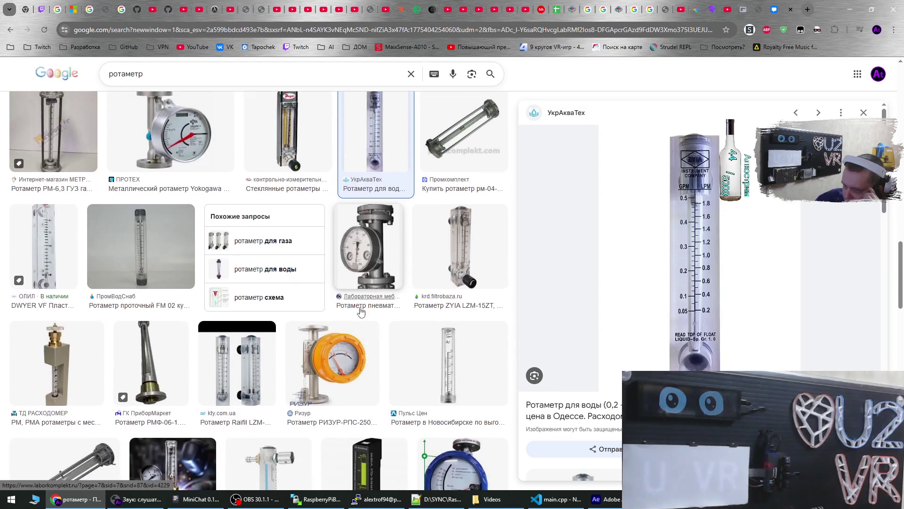
Preview the Raifil LZM, MASS-VIEW electronic gas and Амторг oxygen rotameters
{"action": "left_click", "coordinate": [249, 361]}
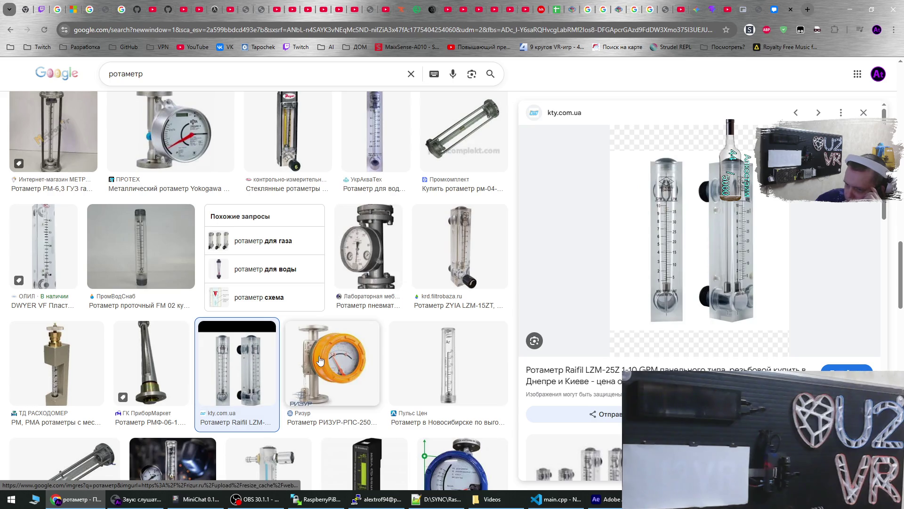
{"action": "scroll", "coordinate": [364, 362], "scroll_direction": "down", "scroll_amount": 3}
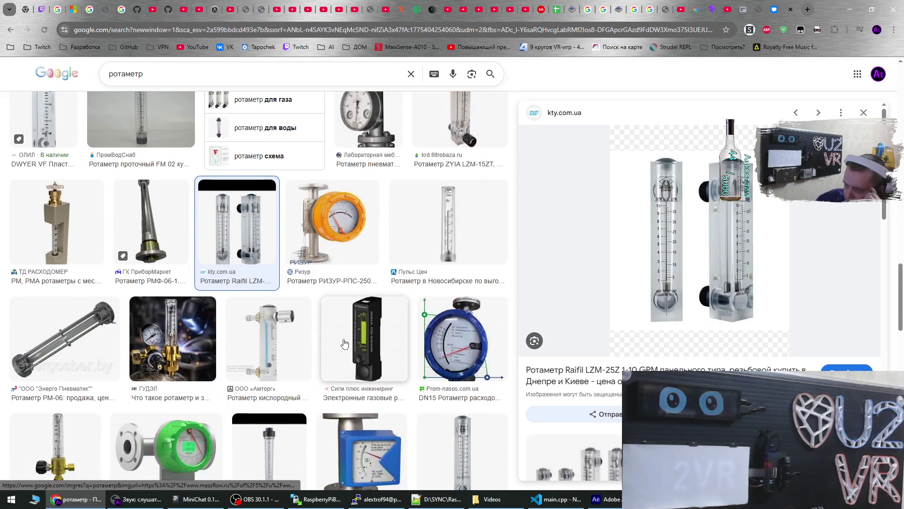
{"action": "left_click", "coordinate": [344, 346]}
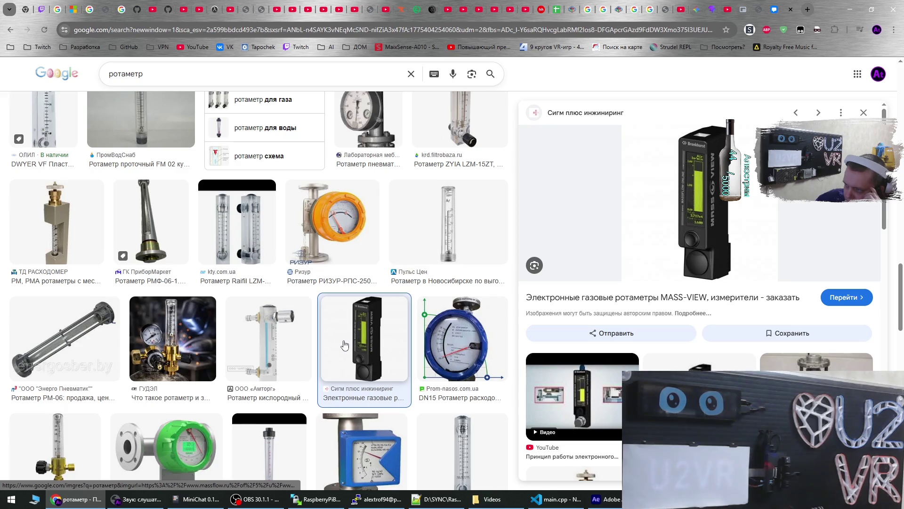
{"action": "left_click", "coordinate": [292, 346]}
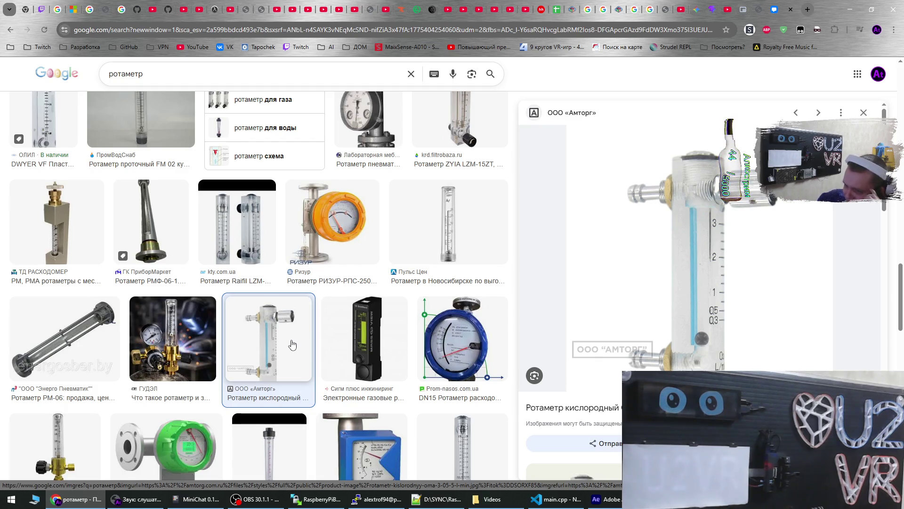
{"action": "scroll", "coordinate": [282, 334], "scroll_direction": "down", "scroll_amount": 3}
Preview the Raifil LZS, Deal.by, Emis-Kip, Akva-Klimat and Snowate rotameters, then switch to the VK photo
{"action": "left_click", "coordinate": [270, 319]}
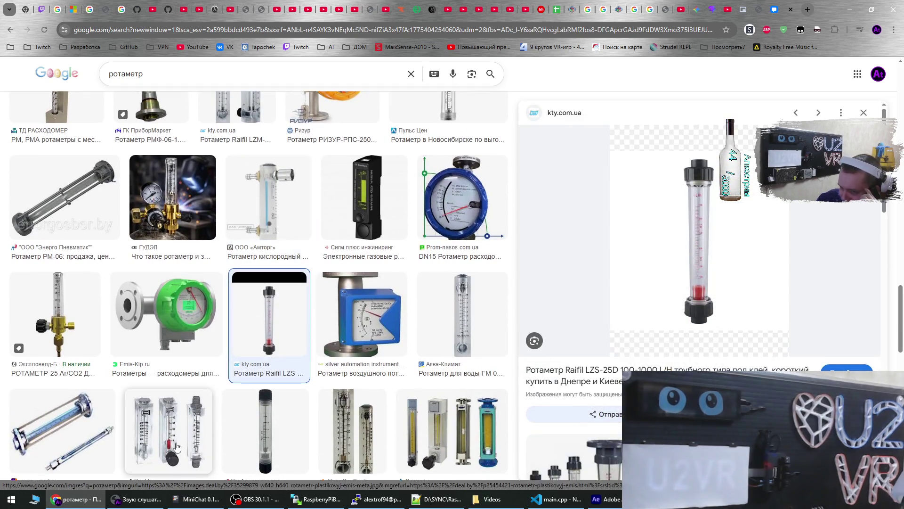
{"action": "left_click", "coordinate": [167, 424]}
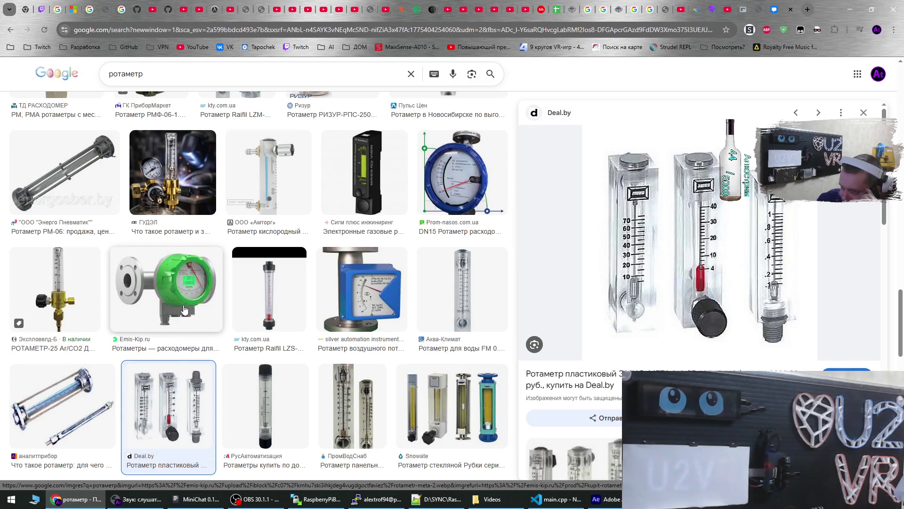
{"action": "left_click", "coordinate": [184, 310]}
{"action": "left_click", "coordinate": [262, 291]}
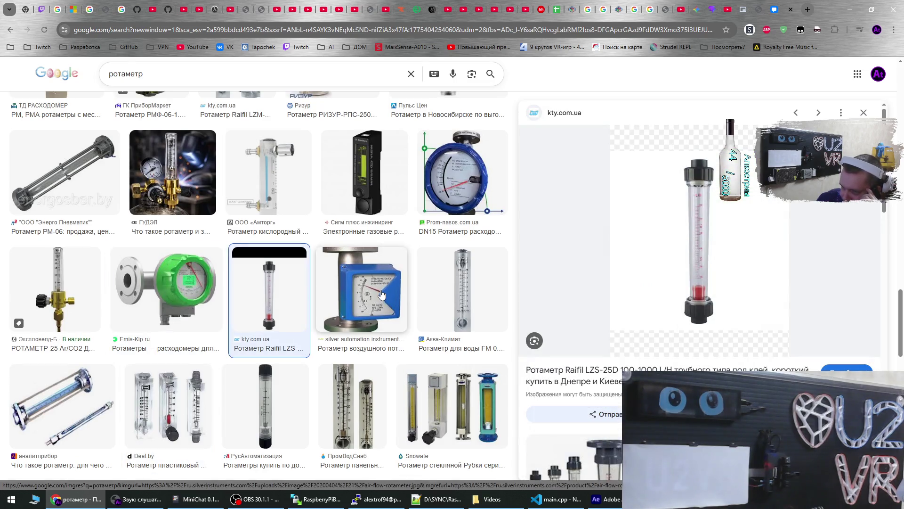
{"action": "left_click", "coordinate": [381, 294]}
{"action": "left_click", "coordinate": [439, 290]}
{"action": "left_click", "coordinate": [438, 382]}
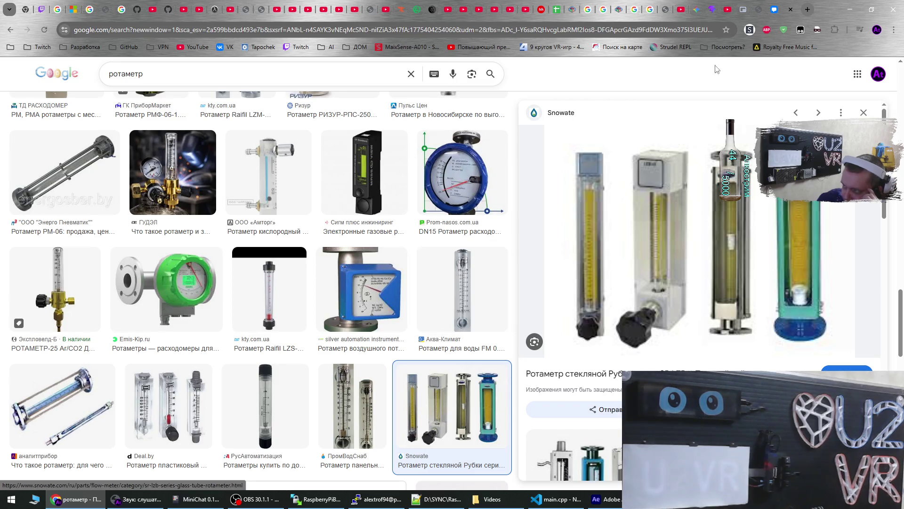
{"action": "left_click", "coordinate": [774, 7]}
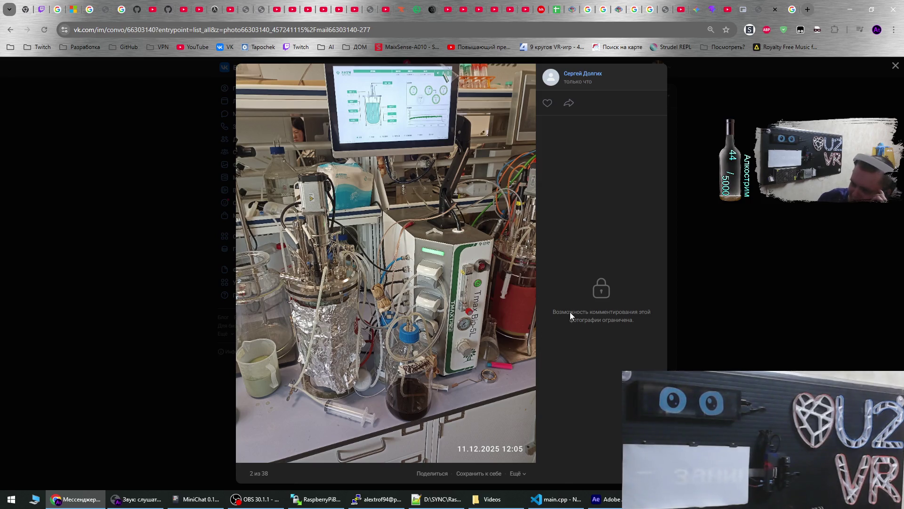
{"action": "mouse_move", "coordinate": [572, 312]}
{"action": "left_mouse_down"}
{"action": "mouse_move", "coordinate": [645, 313]}
{"action": "mouse_move", "coordinate": [615, 320]}
{"action": "left_mouse_up"}
{"action": "left_click", "coordinate": [615, 320]}
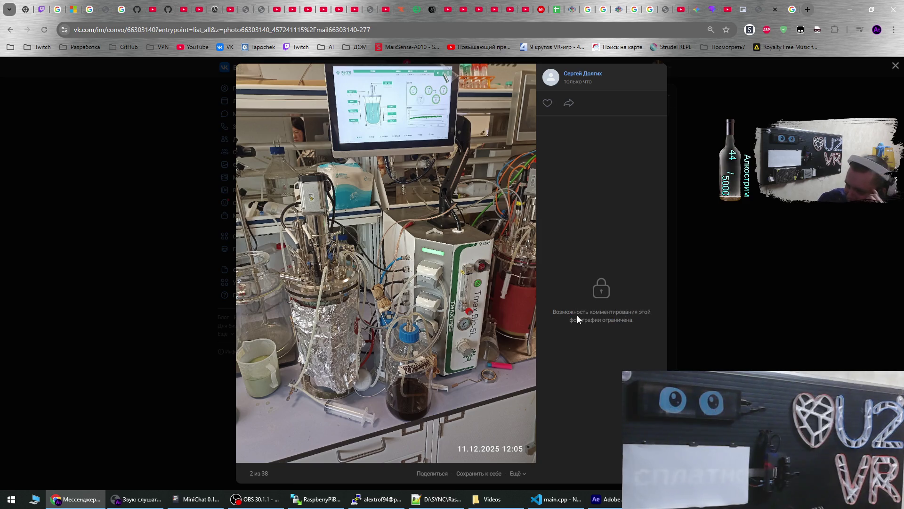
{"action": "left_click_drag", "start_coordinate": [579, 312], "coordinate": [613, 321]}
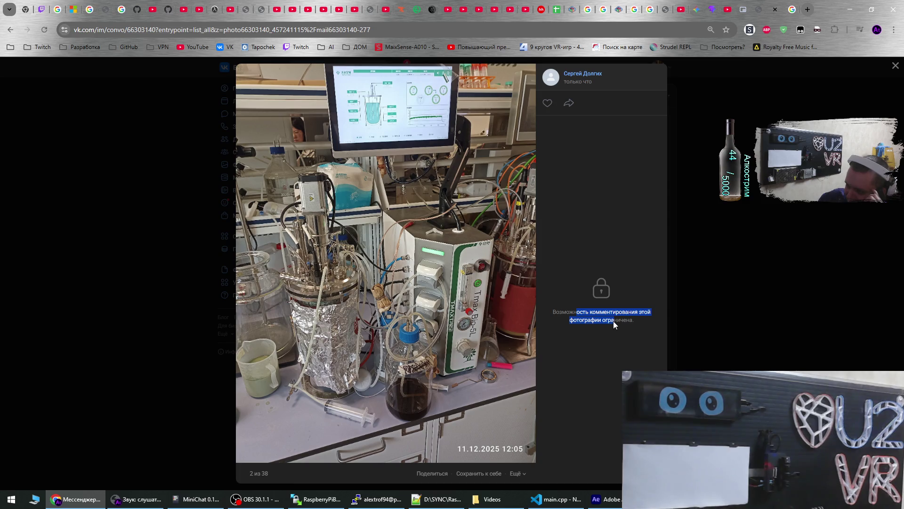
{"action": "left_click", "coordinate": [595, 329]}
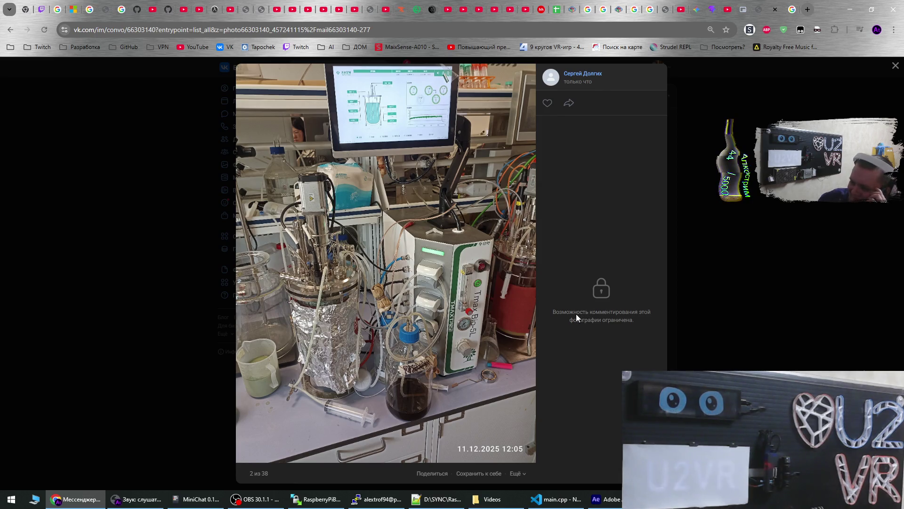
{"action": "left_click_drag", "start_coordinate": [570, 312], "coordinate": [616, 322]}
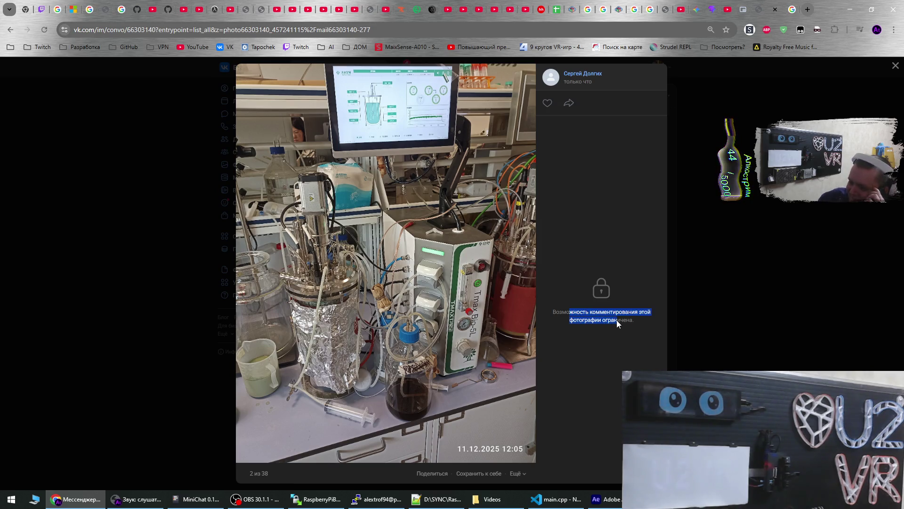
{"action": "left_click", "coordinate": [587, 343]}
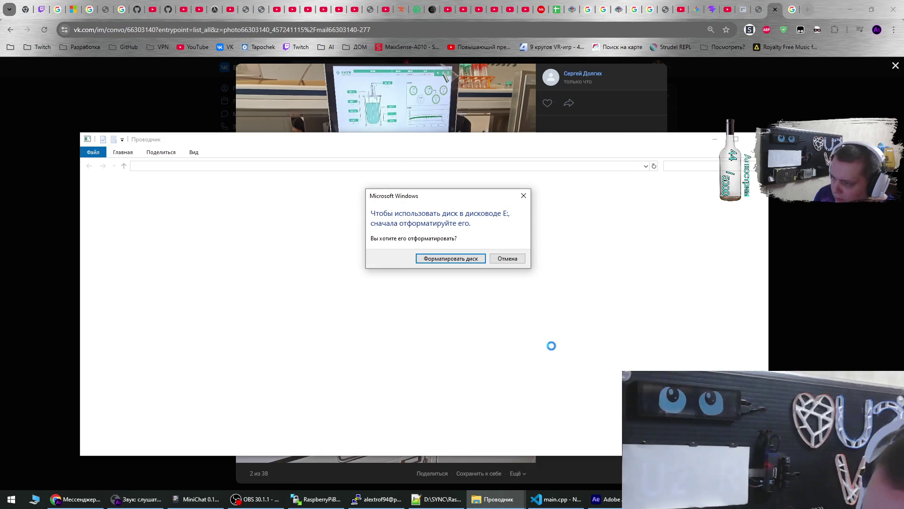
Dismiss the Windows format prompts and errors for the unreadable drives E and I
{"action": "left_click", "coordinate": [464, 259]}
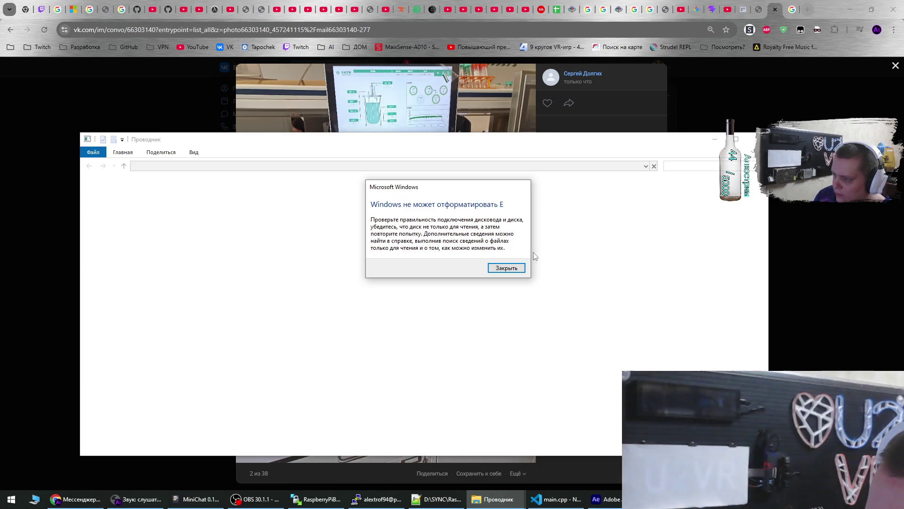
{"action": "left_click", "coordinate": [521, 270]}
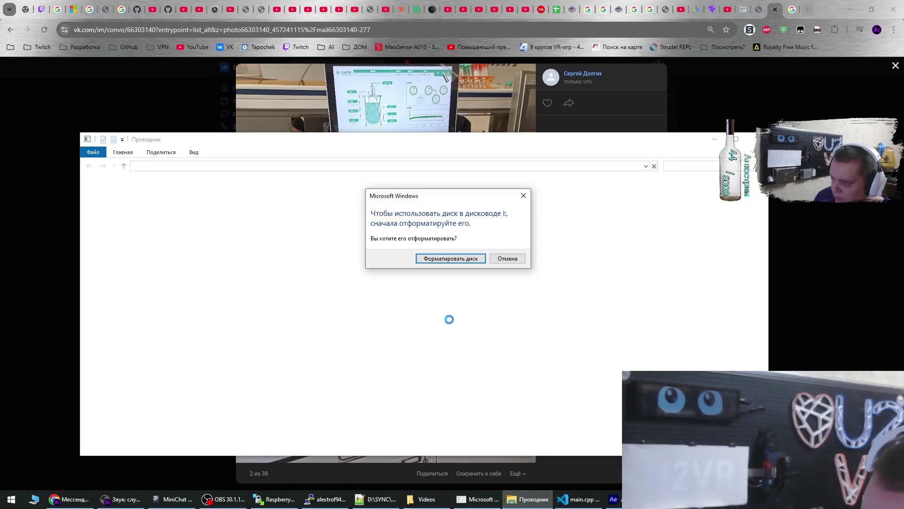
{"action": "left_click", "coordinate": [503, 254]}
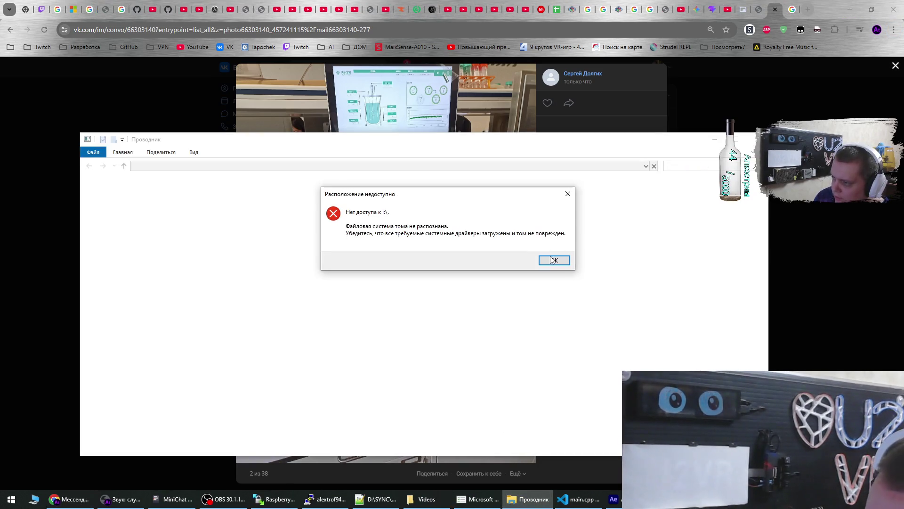
{"action": "left_click", "coordinate": [550, 258]}
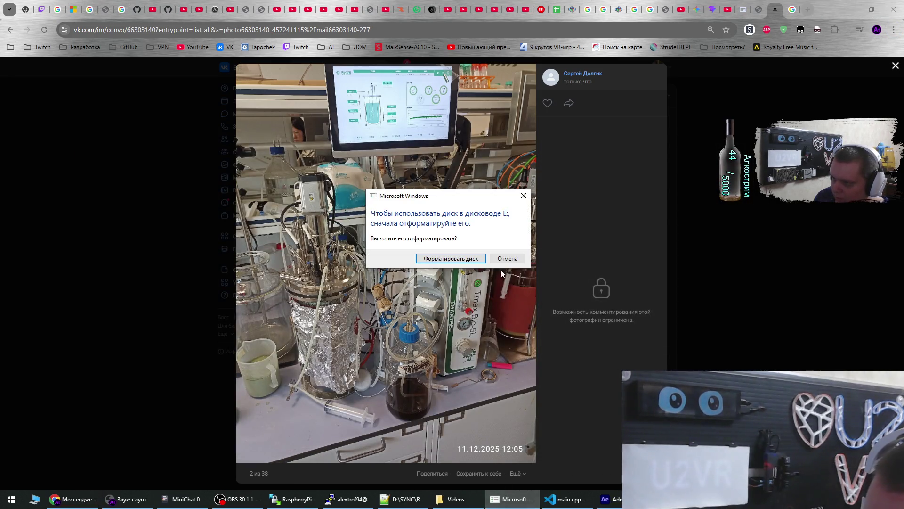
{"action": "left_click", "coordinate": [505, 261]}
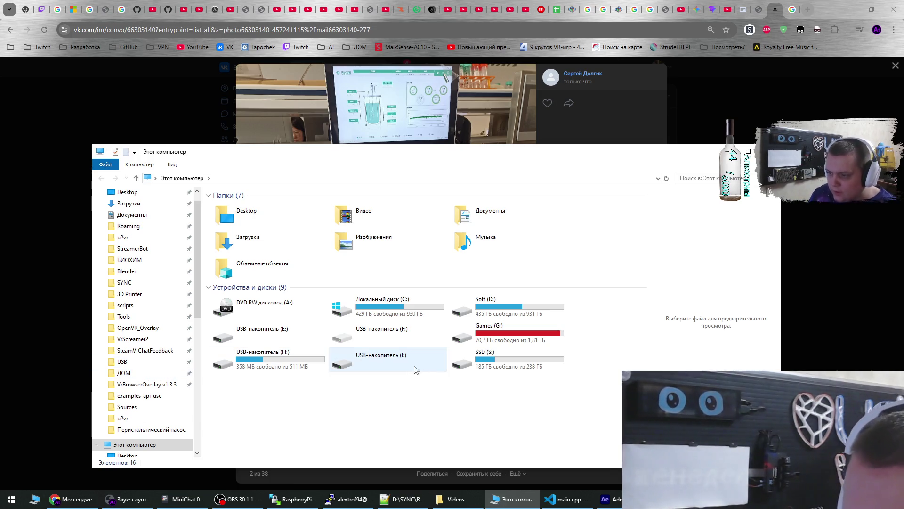
Open the FAT32 Format dialog for USB drive (I:) and move it to the left
{"action": "right_click", "coordinate": [390, 359]}
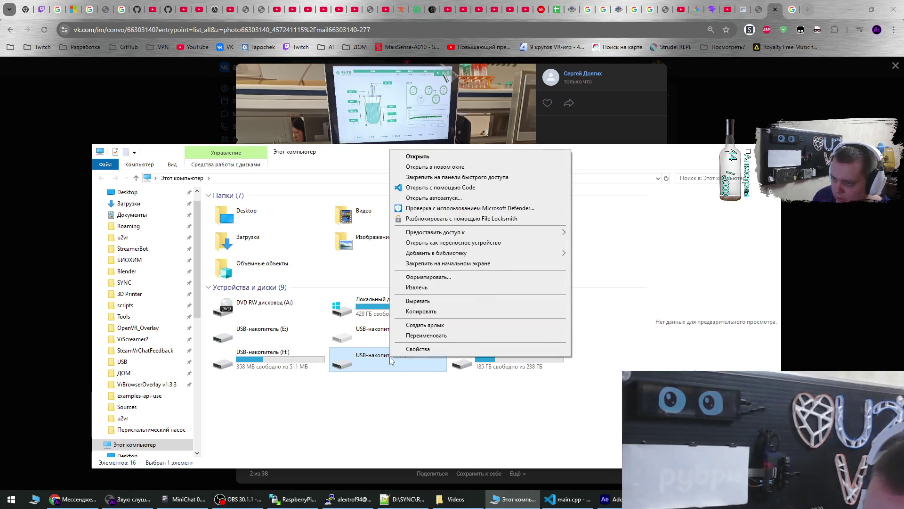
{"action": "left_click", "coordinate": [423, 277]}
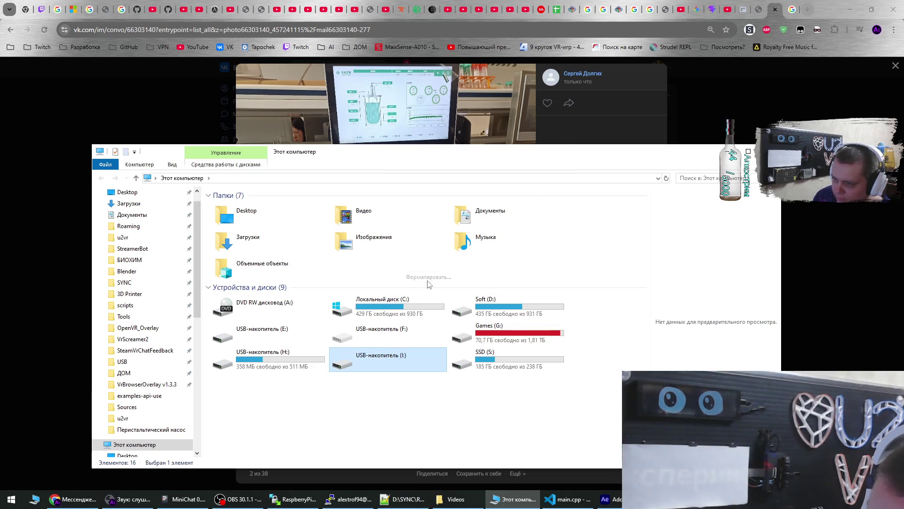
{"action": "mouse_move", "coordinate": [257, 249]}
{"action": "left_mouse_down"}
{"action": "mouse_move", "coordinate": [123, 247]}
{"action": "mouse_move", "coordinate": [143, 246]}
{"action": "left_mouse_up"}
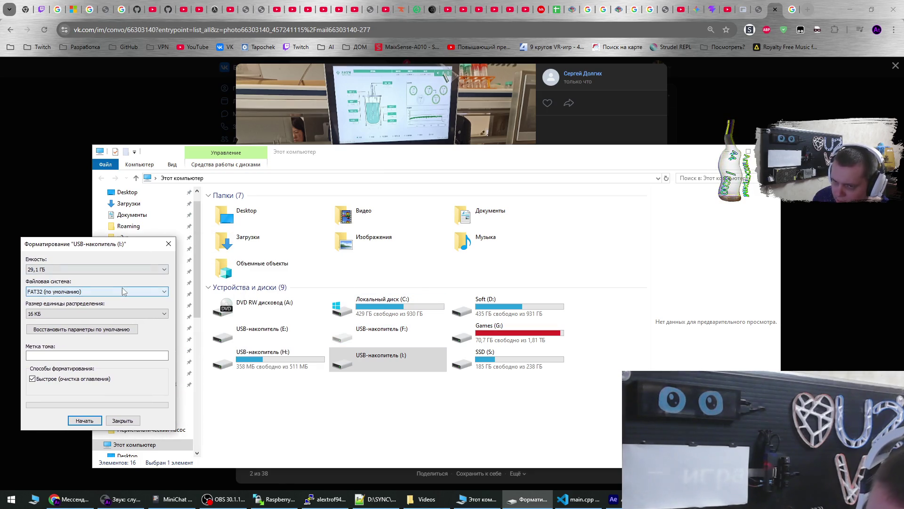
{"action": "left_click", "coordinate": [697, 10]}
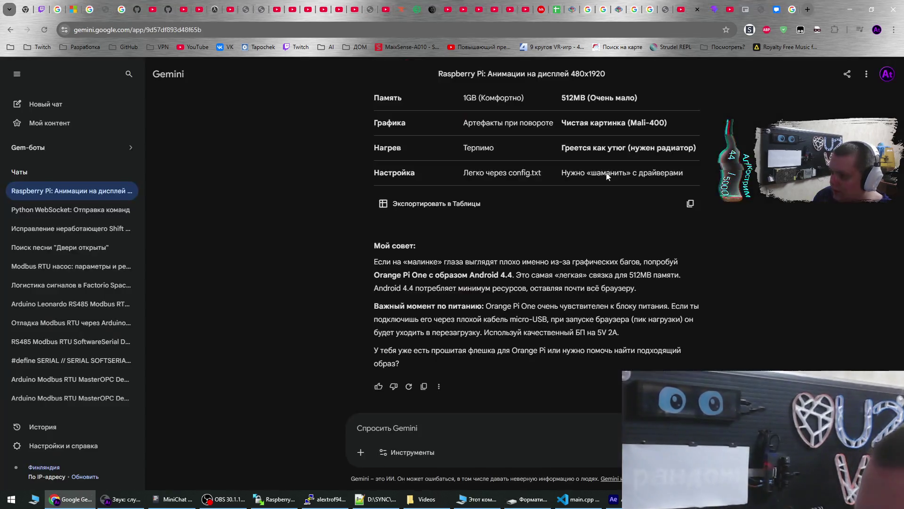
Ask Gemini how to install Android on a flash drive for Orange Pi and open the orangepi.org link
{"action": "left_click", "coordinate": [517, 427]}
{"action": "type", "text": "Как установить а"}
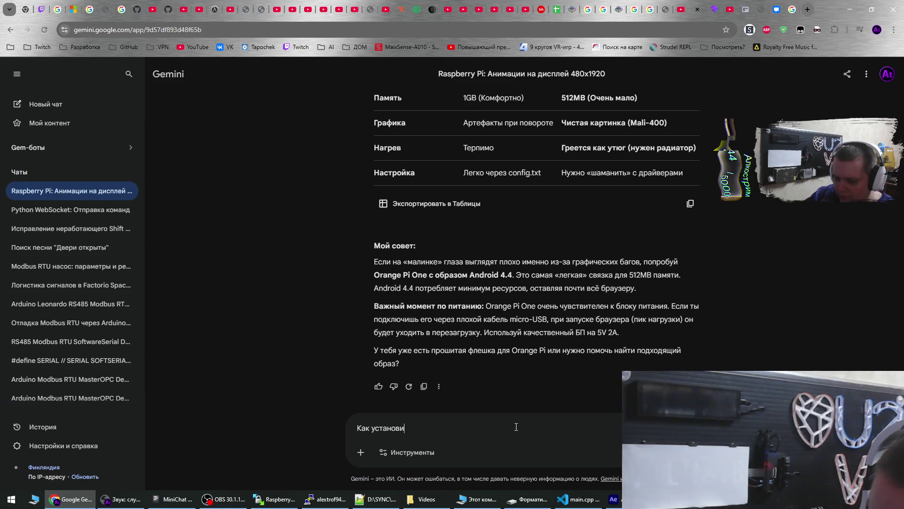
{"action": "type", "text": "ндро"}
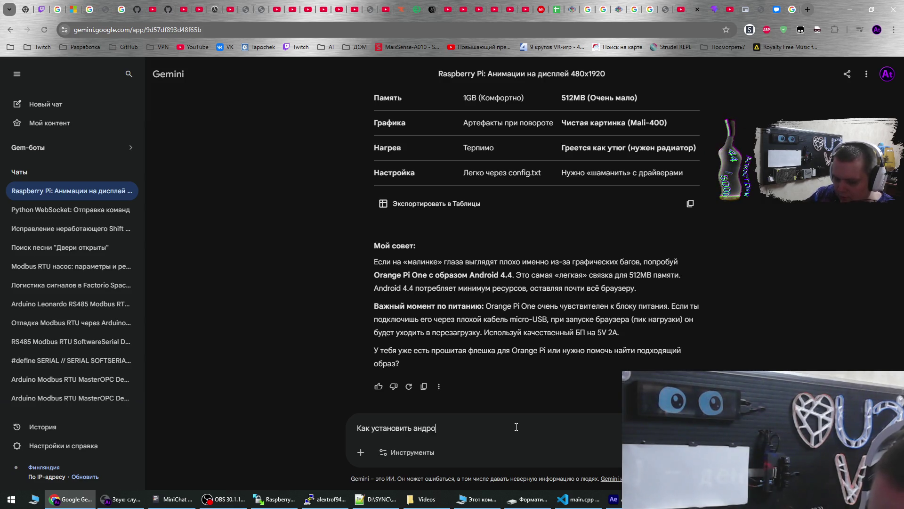
{"action": "type", "text": "ид на"}
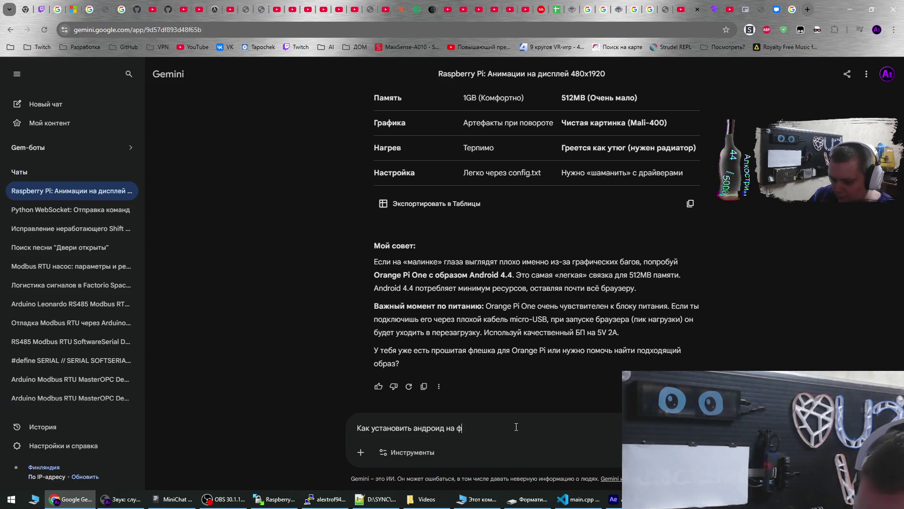
{"action": "type", "text": " флешку для"}
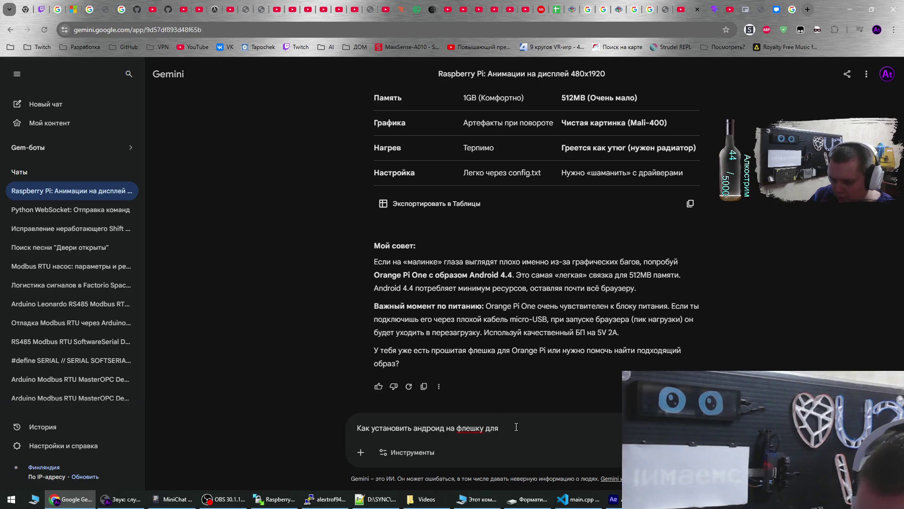
{"action": "type", "text": "pi?"}
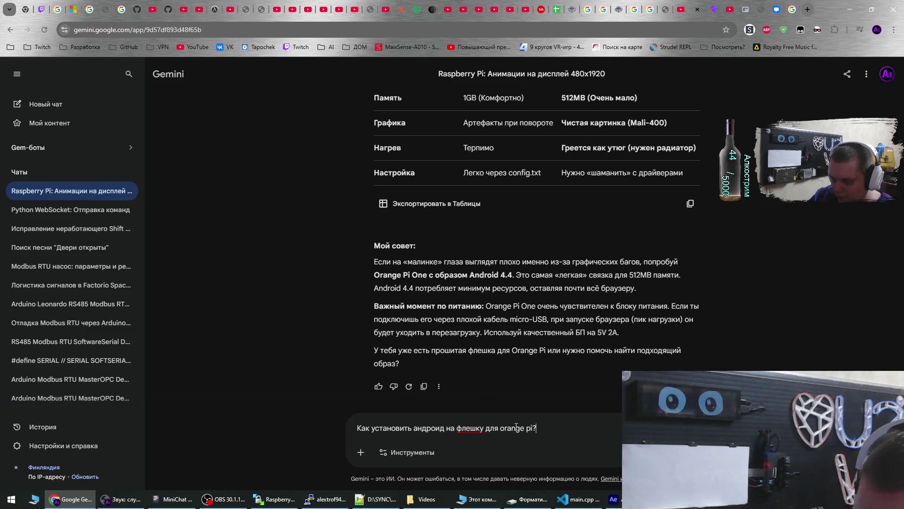
{"action": "key", "text": "Return"}
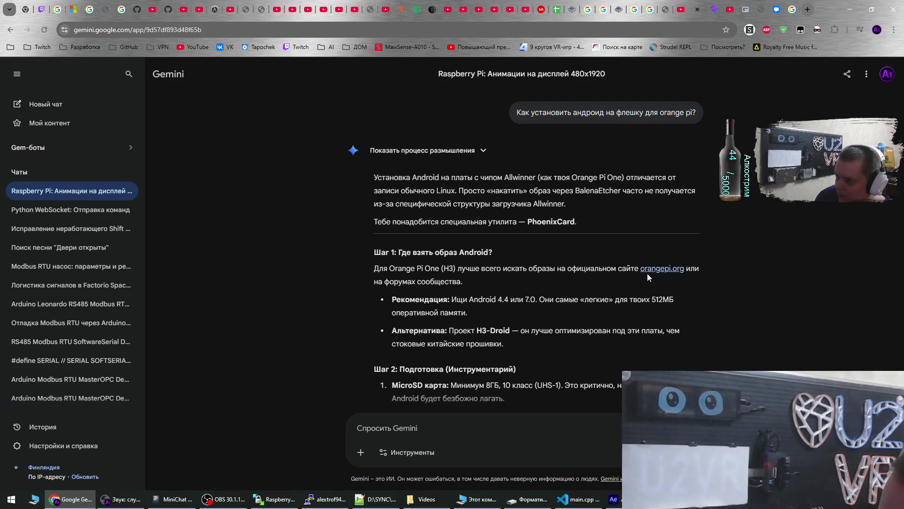
{"action": "left_click", "coordinate": [660, 269]}
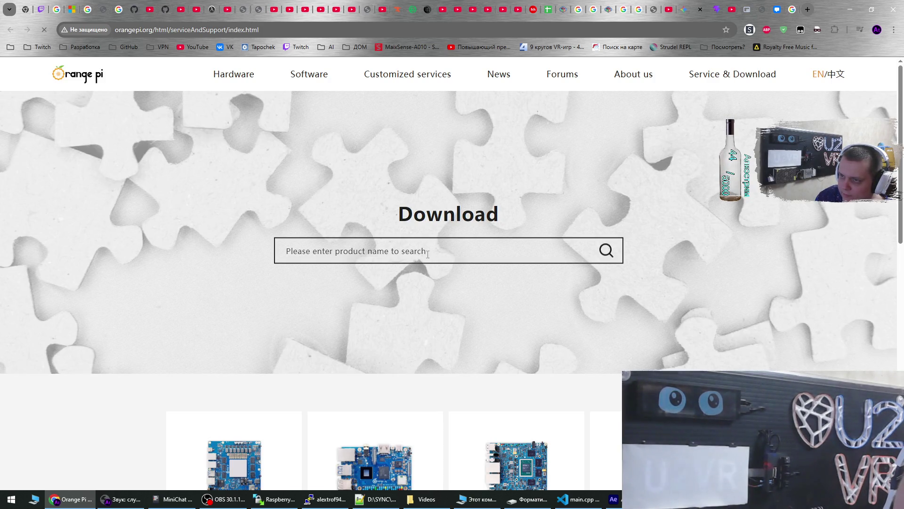
Browse the Orange Pi OS overview under Software
{"action": "left_click", "coordinate": [312, 75]}
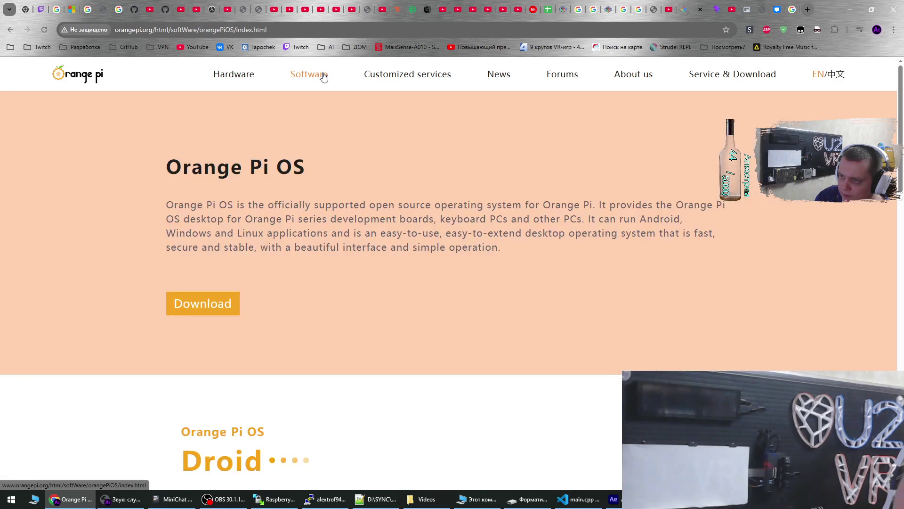
{"action": "scroll", "coordinate": [302, 240], "scroll_direction": "down", "scroll_amount": 6}
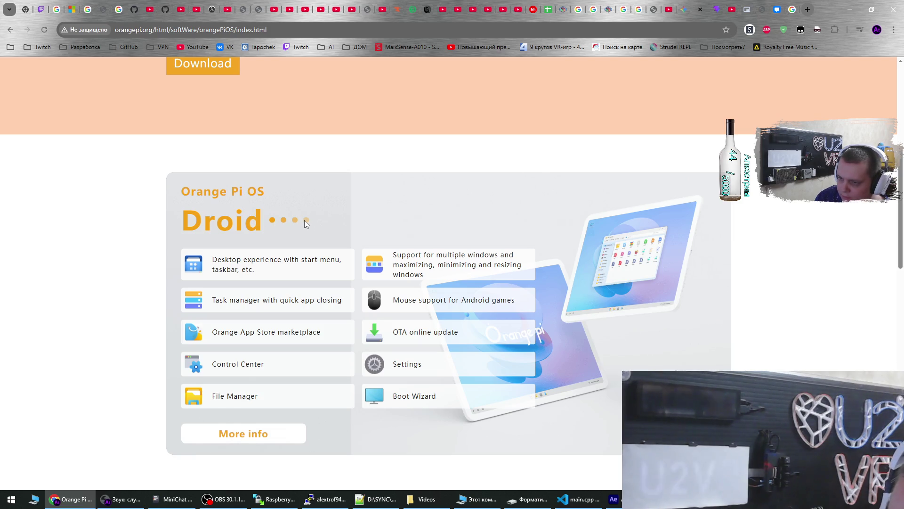
{"action": "scroll", "coordinate": [304, 220], "scroll_direction": "down", "scroll_amount": 6}
{"action": "scroll", "coordinate": [381, 245], "scroll_direction": "down", "scroll_amount": 8}
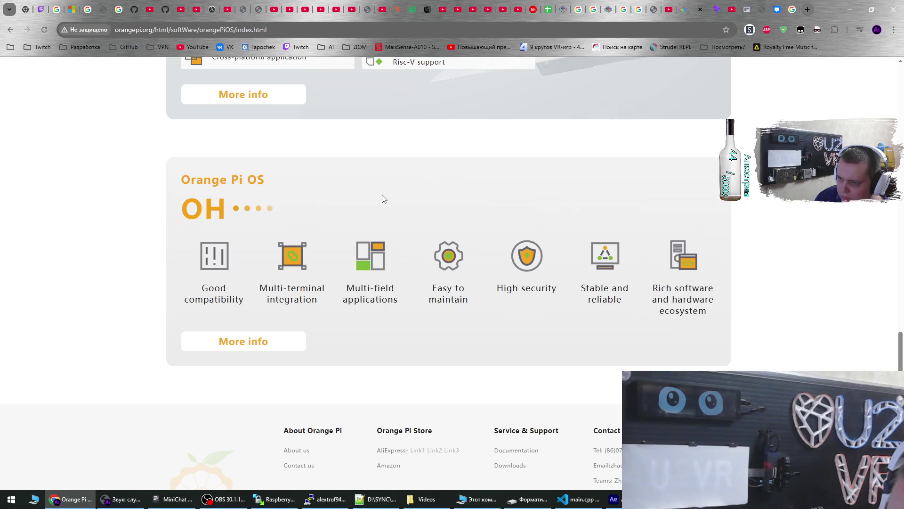
{"action": "scroll", "coordinate": [382, 198], "scroll_direction": "up", "scroll_amount": 13}
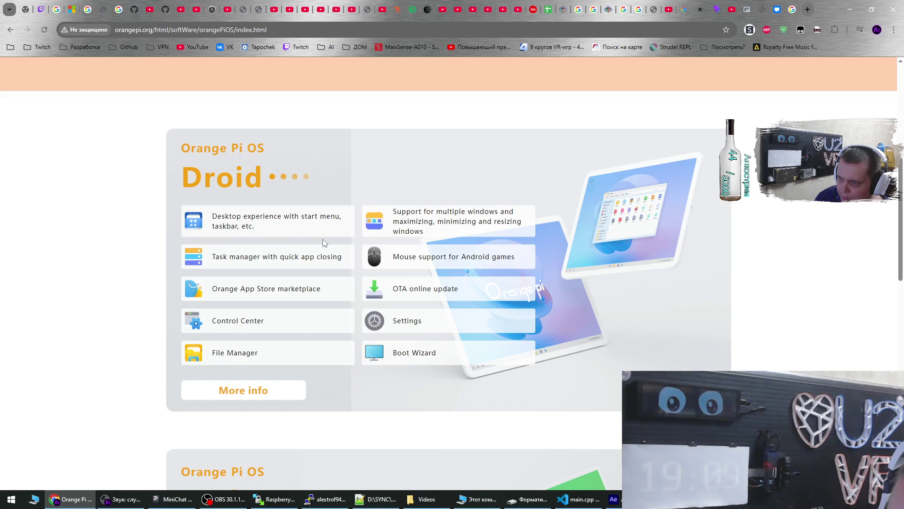
Open the Orange Pi OS Droid page and read through its features
{"action": "left_click", "coordinate": [260, 396]}
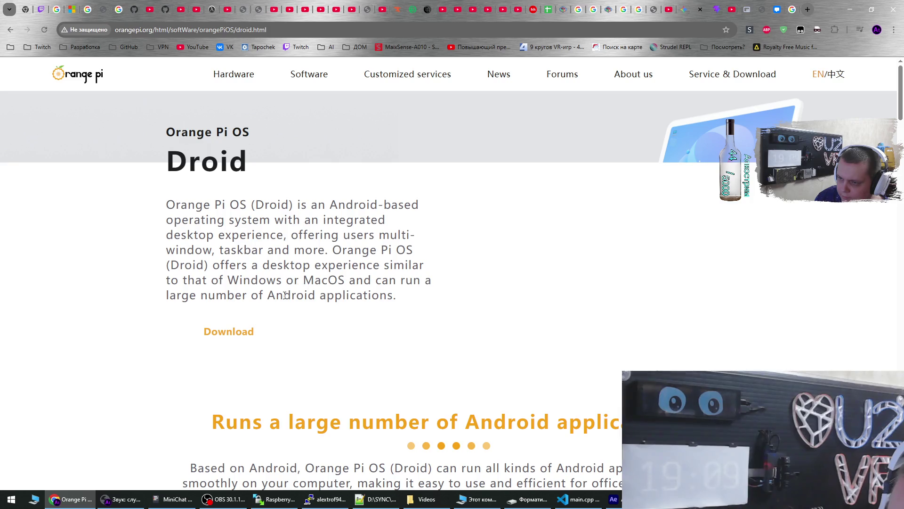
{"action": "scroll", "coordinate": [329, 258], "scroll_direction": "down", "scroll_amount": 8}
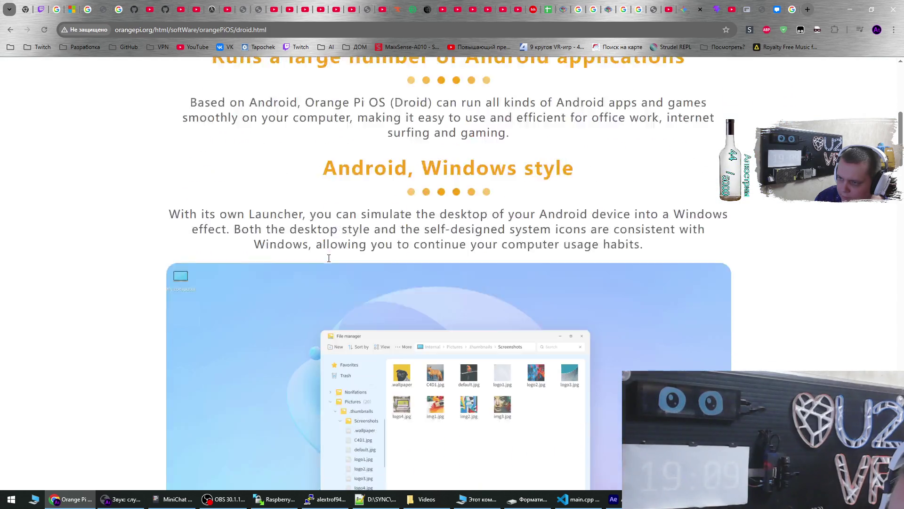
{"action": "scroll", "coordinate": [329, 258], "scroll_direction": "down", "scroll_amount": 8}
{"action": "scroll", "coordinate": [329, 258], "scroll_direction": "up", "scroll_amount": 9}
{"action": "scroll", "coordinate": [328, 270], "scroll_direction": "down", "scroll_amount": 2}
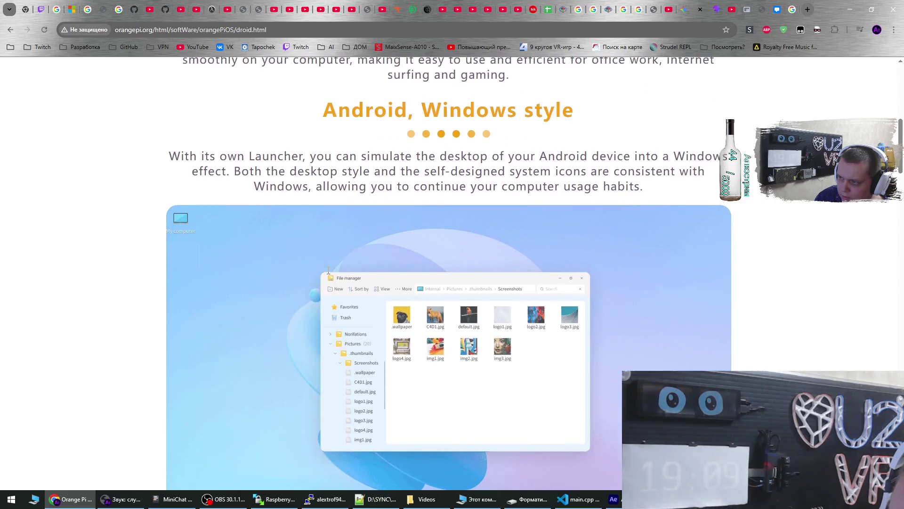
{"action": "scroll", "coordinate": [329, 270], "scroll_direction": "down", "scroll_amount": 6}
{"action": "scroll", "coordinate": [326, 270], "scroll_direction": "down", "scroll_amount": 10}
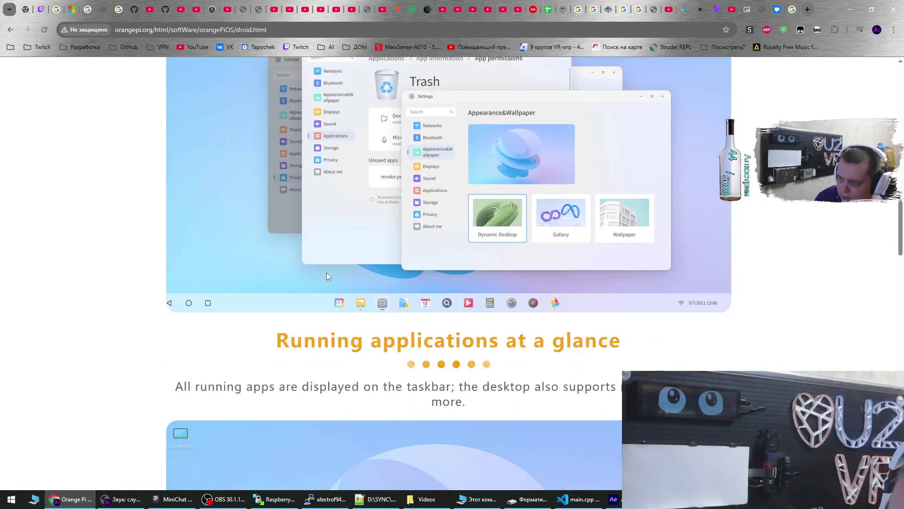
{"action": "scroll", "coordinate": [327, 273], "scroll_direction": "down", "scroll_amount": 13}
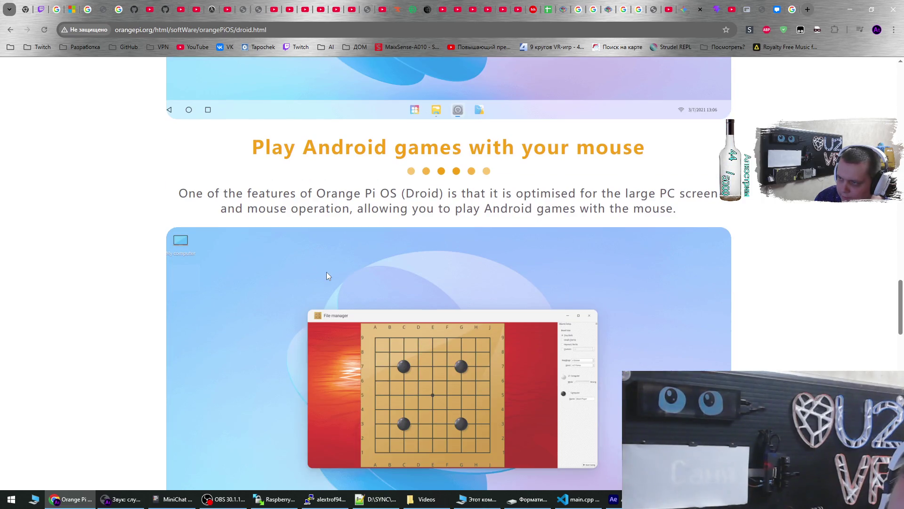
{"action": "scroll", "coordinate": [326, 272], "scroll_direction": "down", "scroll_amount": 12}
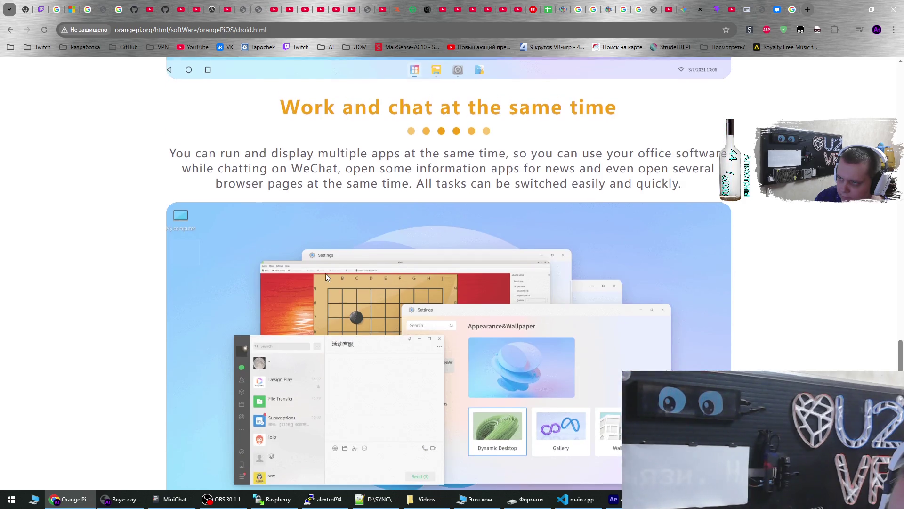
{"action": "scroll", "coordinate": [326, 273], "scroll_direction": "down", "scroll_amount": 18}
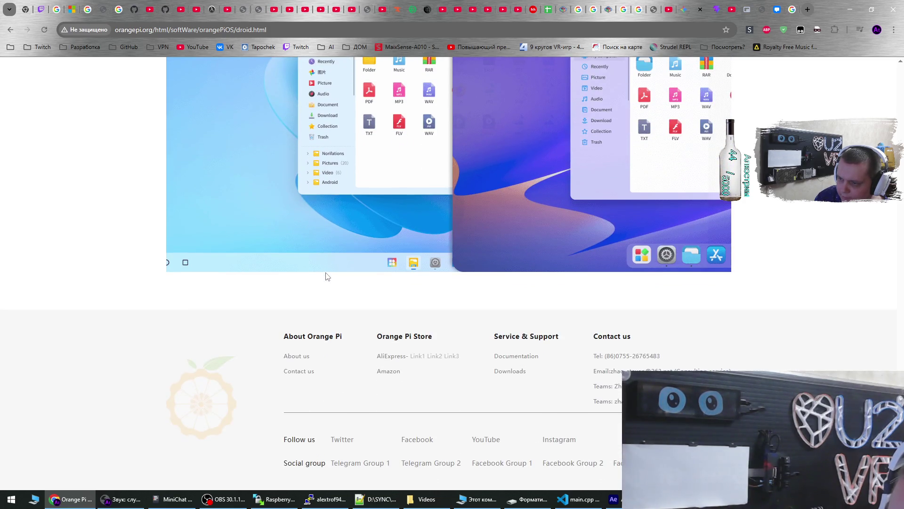
Open the Service & Support board list and browse pages 5 and 4
{"action": "left_click", "coordinate": [498, 372]}
{"action": "scroll", "coordinate": [355, 306], "scroll_direction": "down", "scroll_amount": 3}
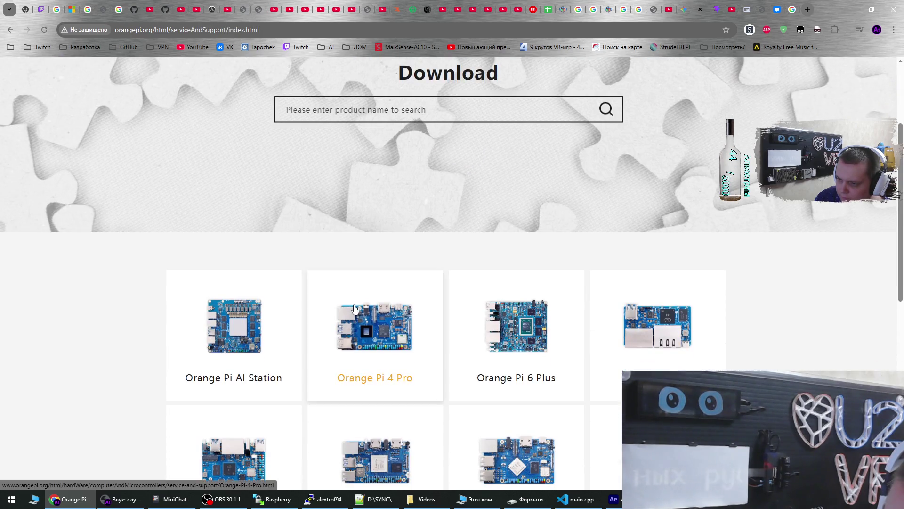
{"action": "scroll", "coordinate": [355, 309], "scroll_direction": "down", "scroll_amount": 2}
{"action": "scroll", "coordinate": [518, 249], "scroll_direction": "down", "scroll_amount": 1}
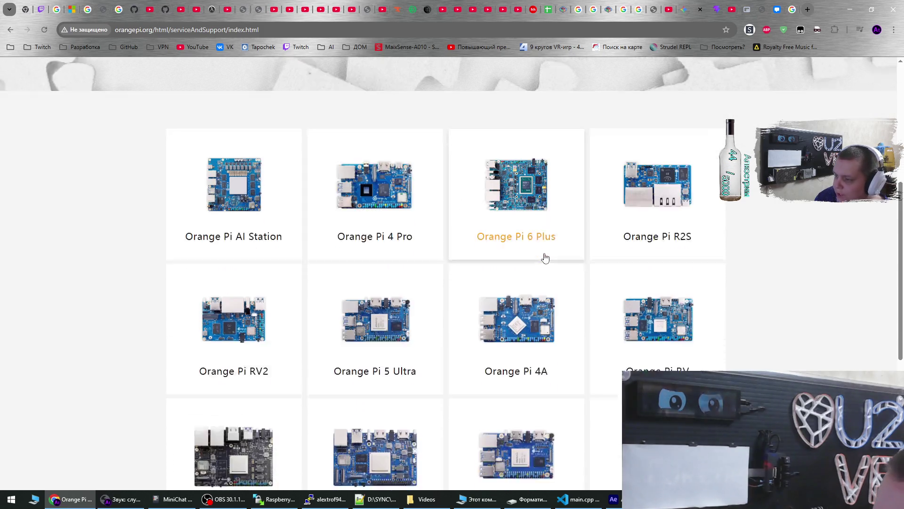
{"action": "scroll", "coordinate": [542, 260], "scroll_direction": "down", "scroll_amount": 4}
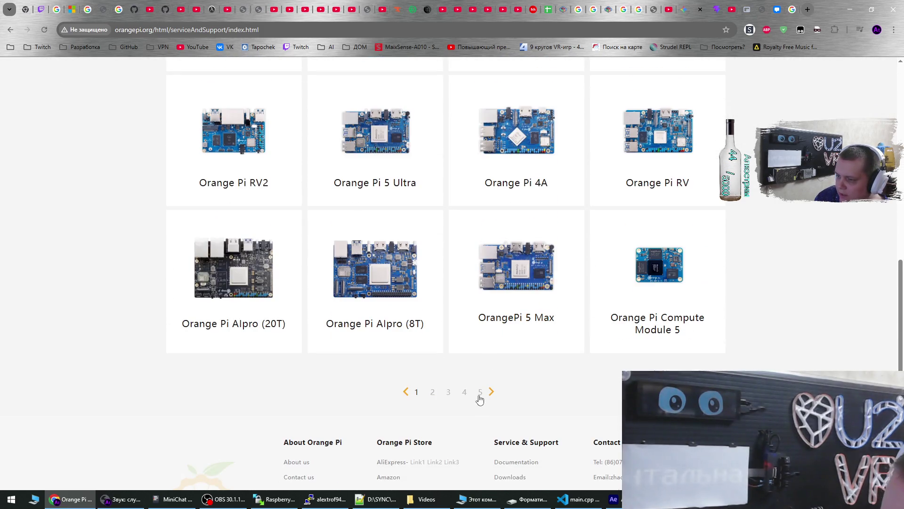
{"action": "left_click", "coordinate": [480, 395]}
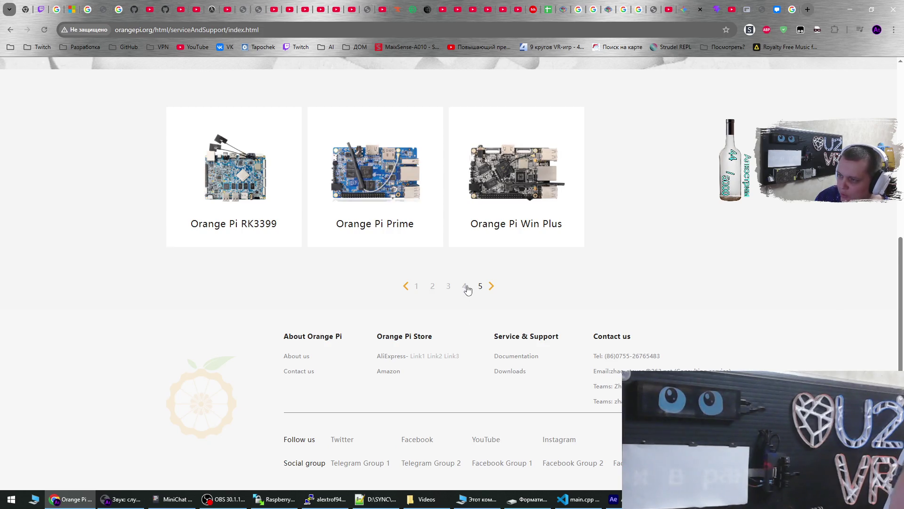
{"action": "left_click", "coordinate": [466, 287]}
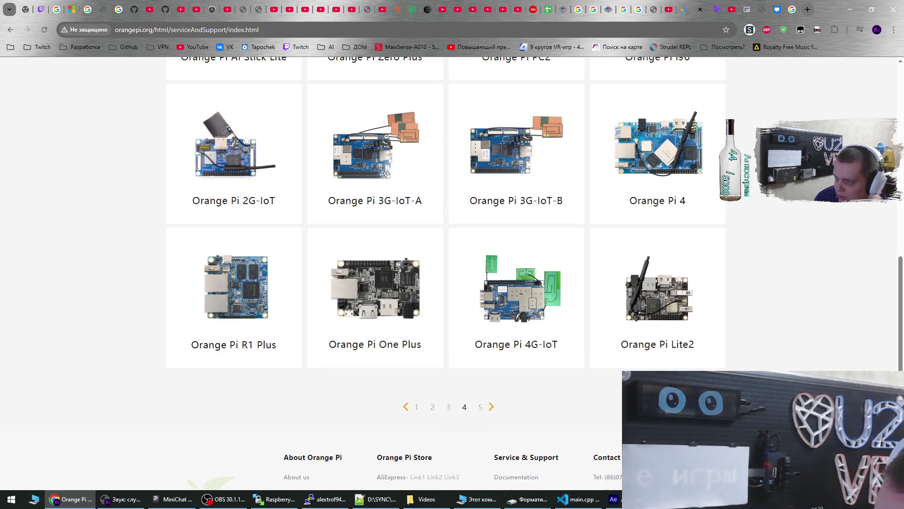
{"action": "scroll", "coordinate": [452, 273], "scroll_direction": "up", "scroll_amount": 4}
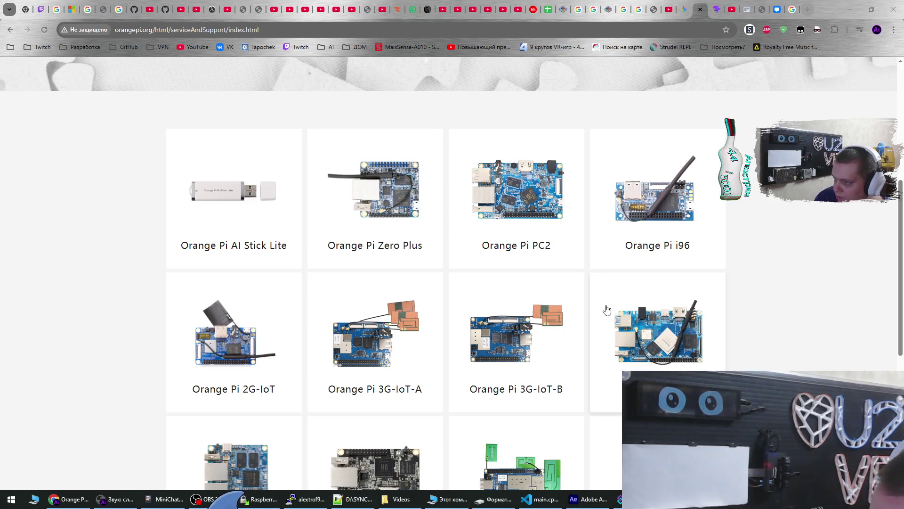
Switch the board list to page 3 and return to its top row
{"action": "scroll", "coordinate": [730, 289], "scroll_direction": "down", "scroll_amount": 2}
{"action": "scroll", "coordinate": [730, 289], "scroll_direction": "down", "scroll_amount": 2}
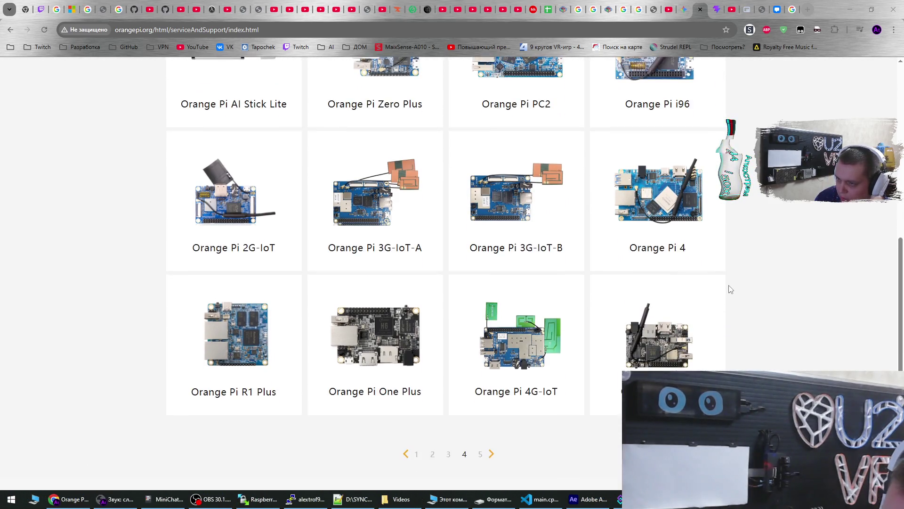
{"action": "left_click", "coordinate": [449, 408]}
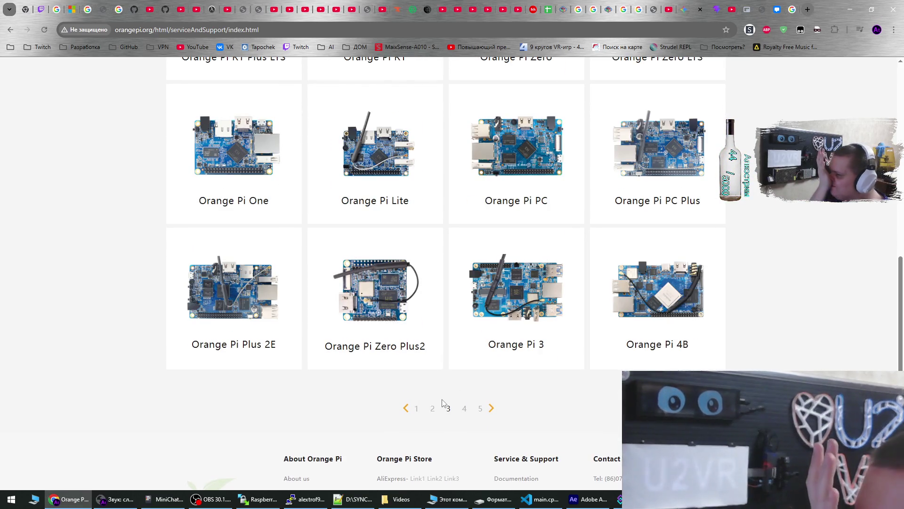
{"action": "scroll", "coordinate": [467, 394], "scroll_direction": "up", "scroll_amount": 4}
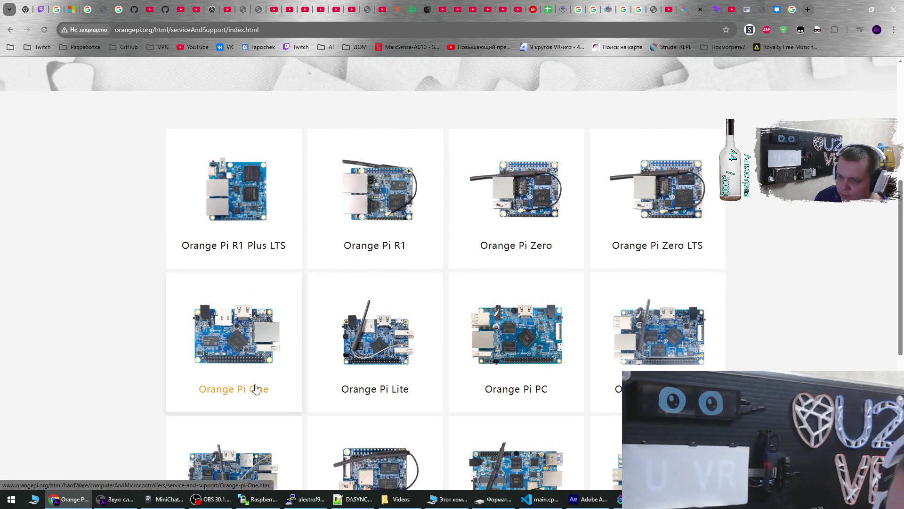
Open the Orange Pi One support page and follow its official Android Image download link
{"action": "left_click", "coordinate": [255, 386]}
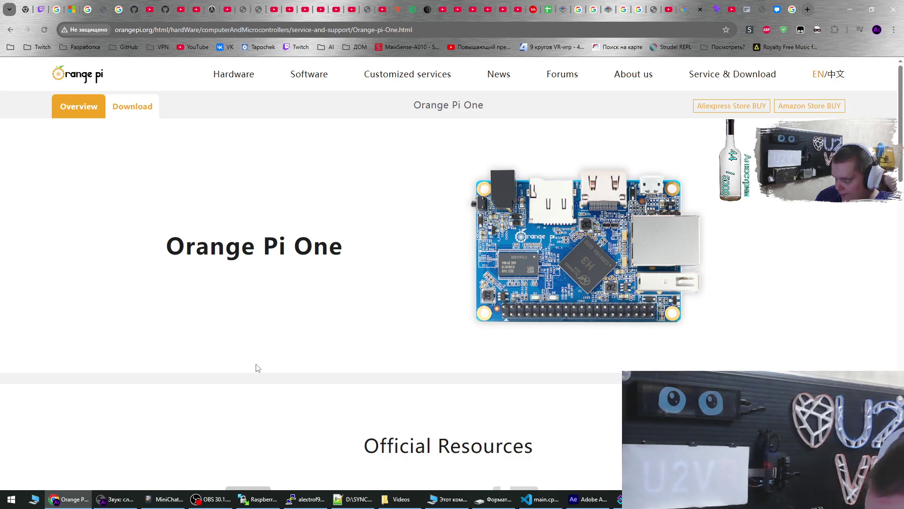
{"action": "scroll", "coordinate": [258, 368], "scroll_direction": "down", "scroll_amount": 6}
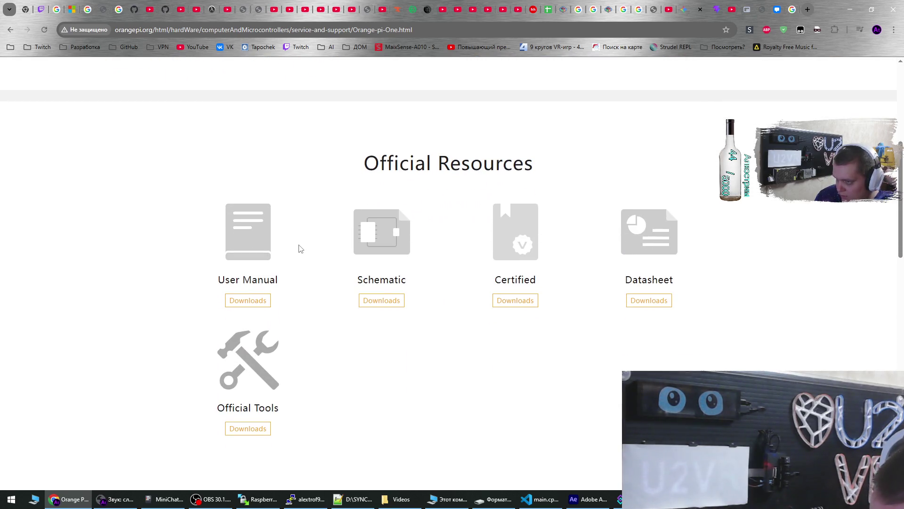
{"action": "scroll", "coordinate": [300, 248], "scroll_direction": "down", "scroll_amount": 7}
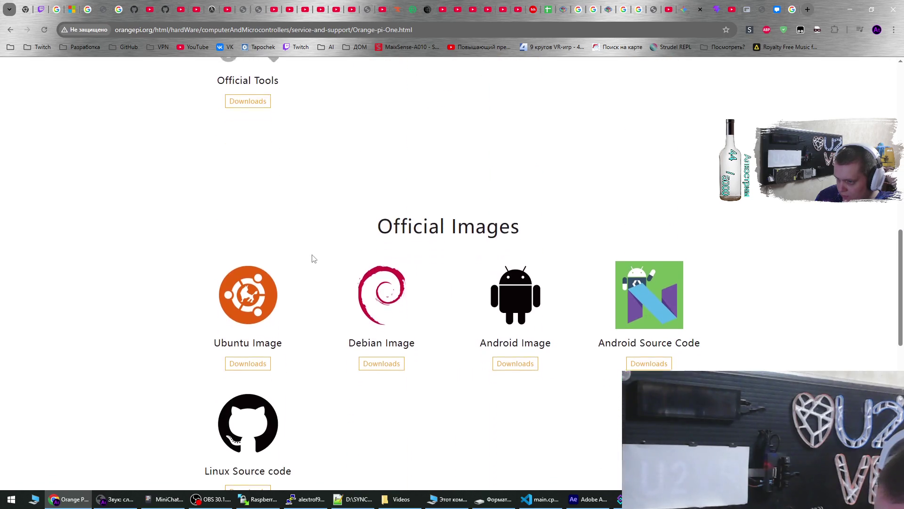
{"action": "scroll", "coordinate": [325, 276], "scroll_direction": "down", "scroll_amount": 2}
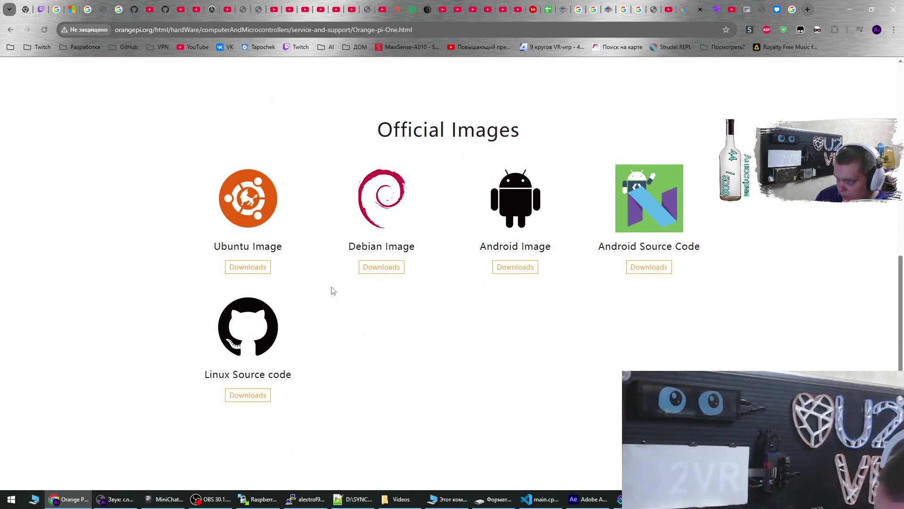
{"action": "left_click", "coordinate": [507, 272]}
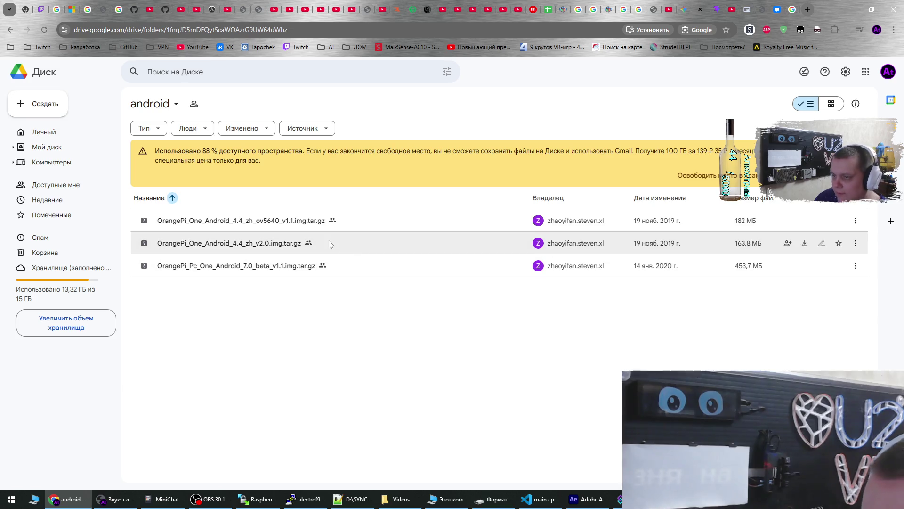
Copy the OrangePi_One_Android_4.4_zh_v2.0.img.tar.gz name from its Drive details into Gemini's prompt
{"action": "mouse_move", "coordinate": [330, 242]}
{"action": "left_mouse_down"}
{"action": "mouse_move", "coordinate": [220, 222]}
{"action": "mouse_move", "coordinate": [283, 241]}
{"action": "left_mouse_up"}
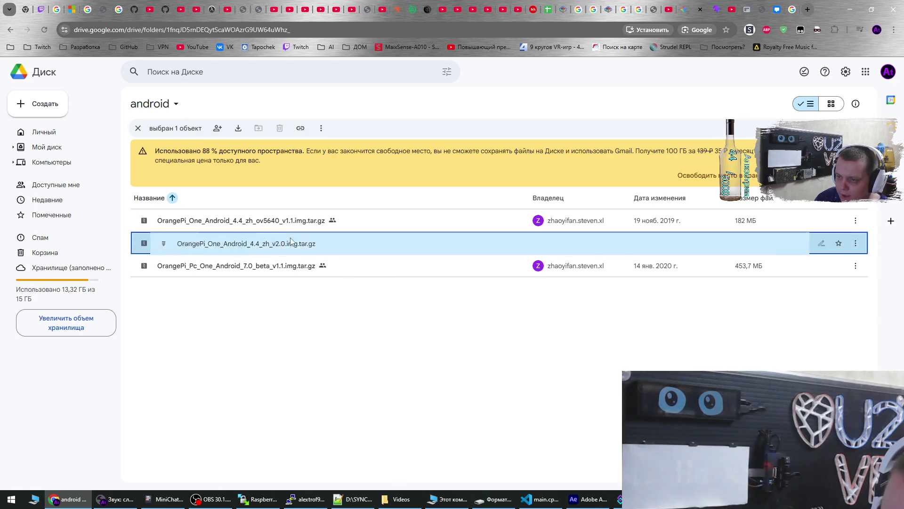
{"action": "left_click", "coordinate": [856, 243]}
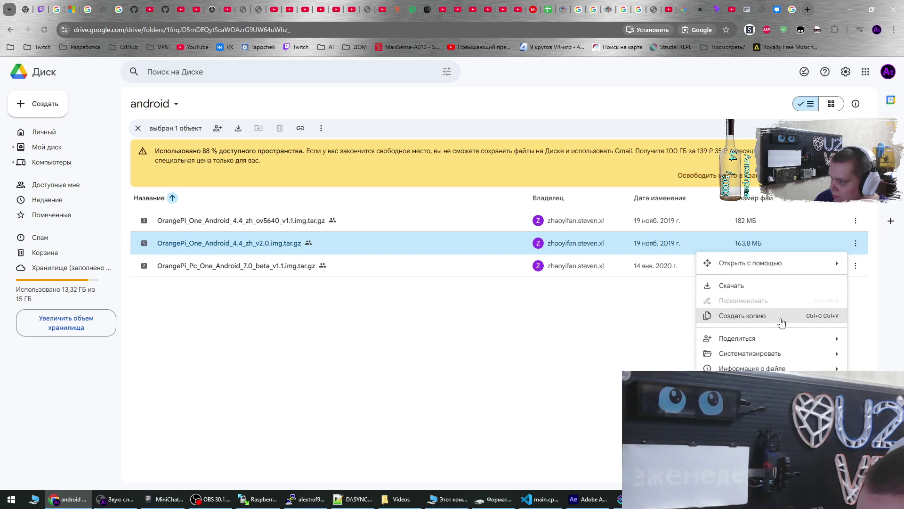
{"action": "mouse_move", "coordinate": [782, 354]}
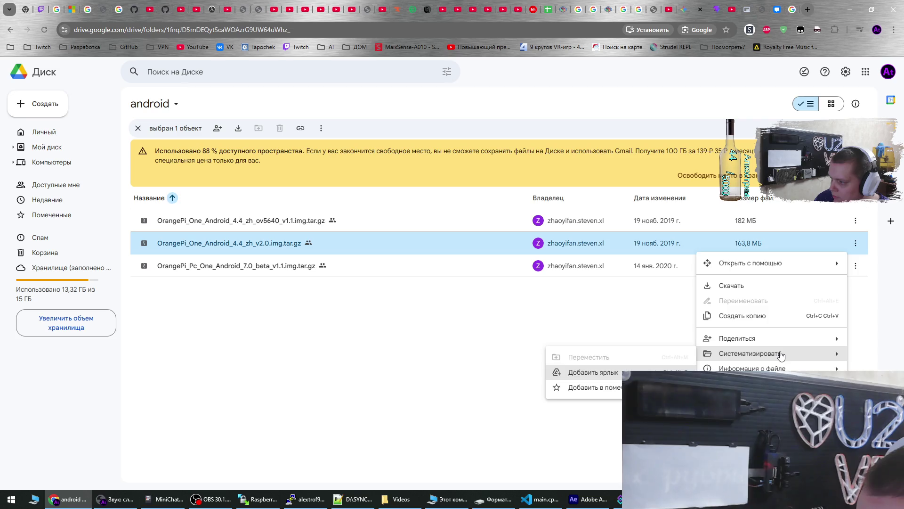
{"action": "mouse_move", "coordinate": [753, 368]}
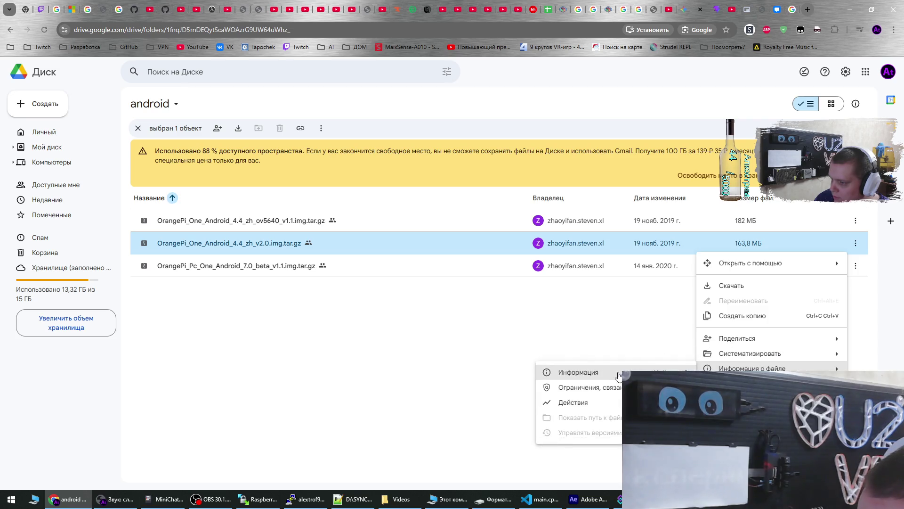
{"action": "left_click", "coordinate": [618, 374]}
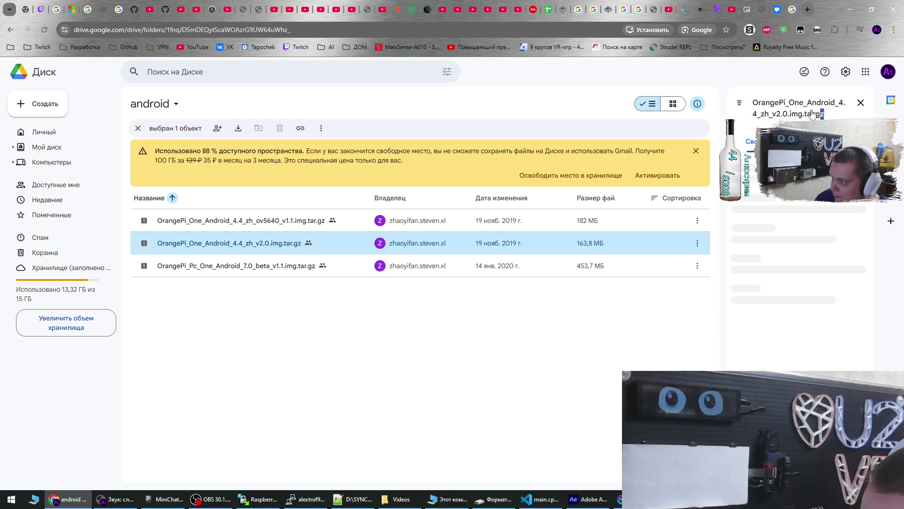
{"action": "left_click_drag", "start_coordinate": [813, 115], "coordinate": [753, 102]}
{"action": "key", "text": "ctrl+c"}
{"action": "key", "text": "Return"}
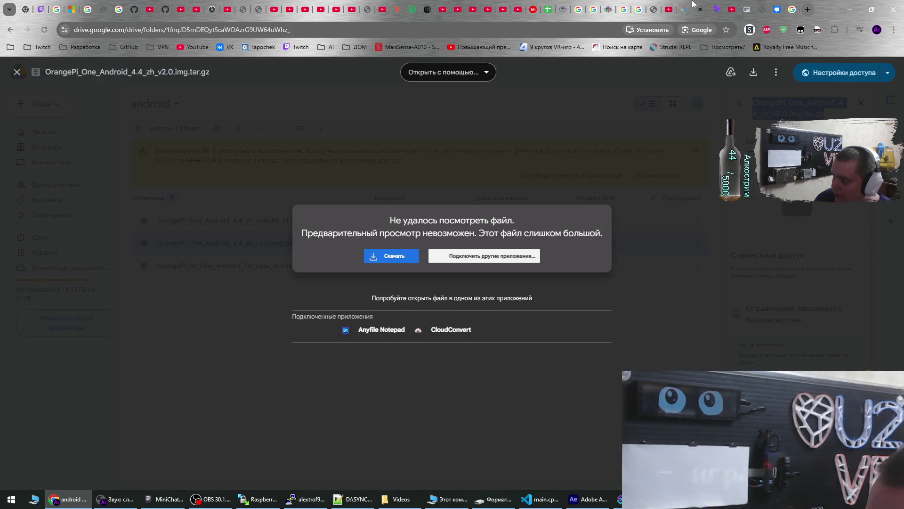
{"action": "left_click", "coordinate": [689, 9]}
{"action": "key", "text": "ctrl+v"}
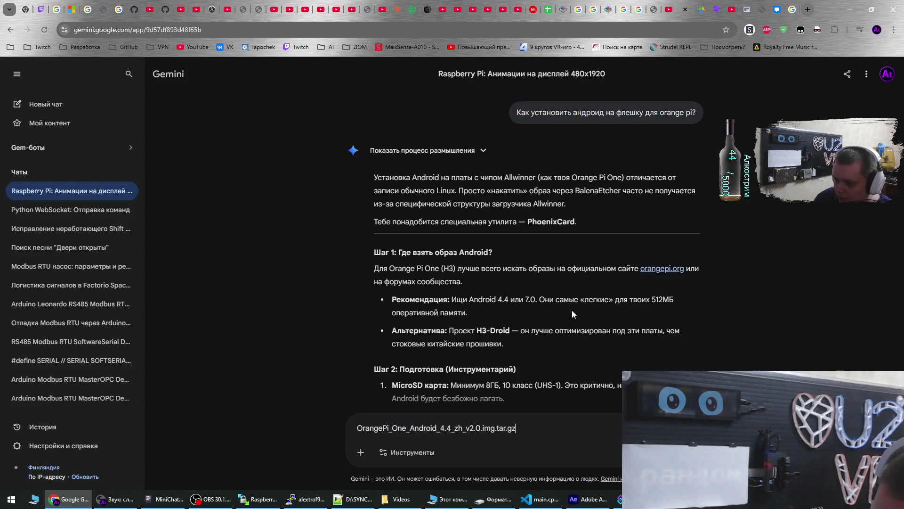
Add 'или' on a new line below the v2.0 file name
{"action": "key", "text": "shift+Return"}
{"action": "type", "text": "bkb"}
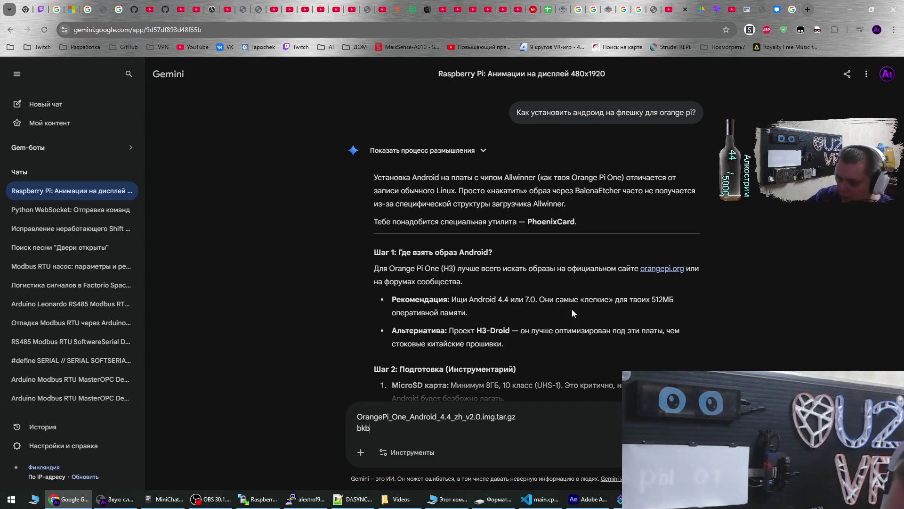
{"action": "key", "text": "BackSpace"}
{"action": "type", "text": "или"}
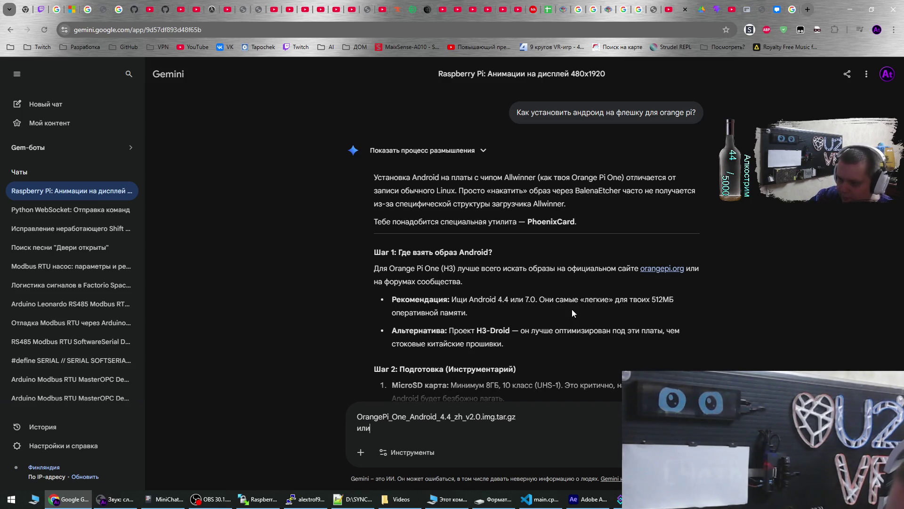
{"action": "key", "text": "shift+Return"}
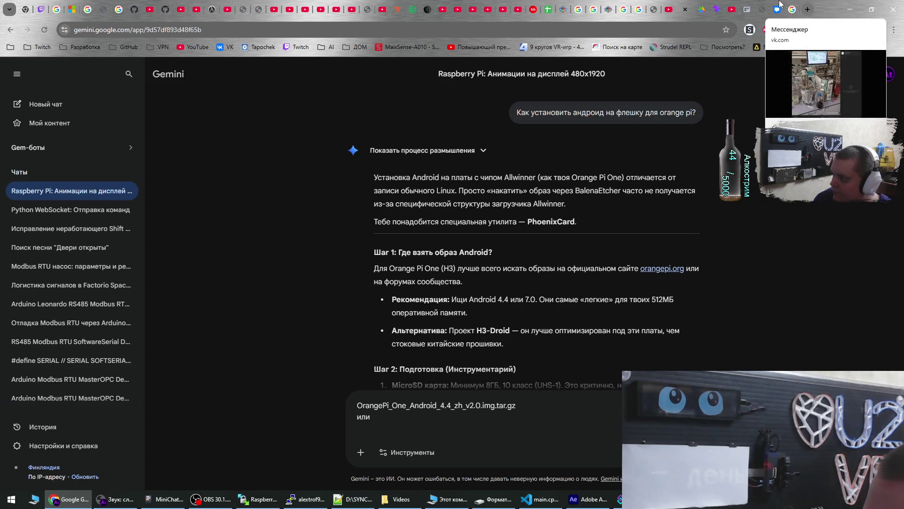
Paste the OrangePi_One_Android_4.4_zh_ov5640_v1.1.img.tar.gz name, add a comma and send
{"action": "left_click", "coordinate": [702, 9]}
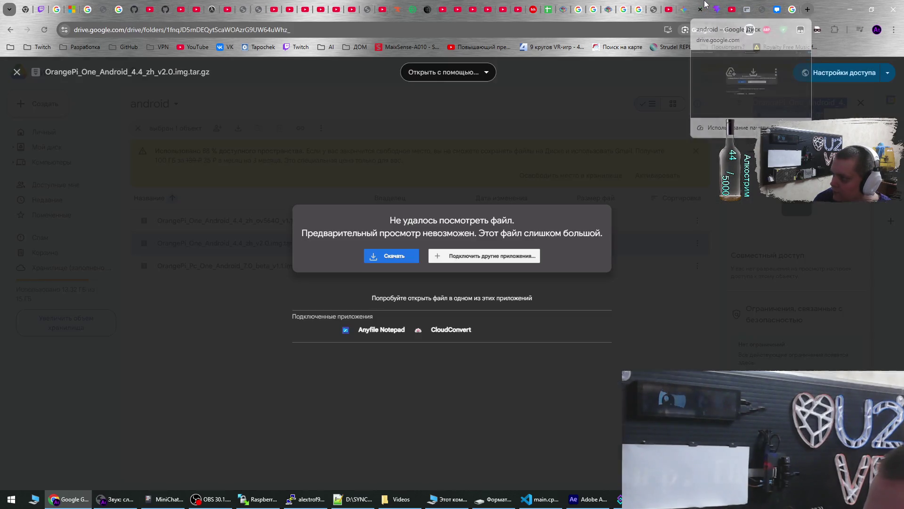
{"action": "key", "text": "Escape"}
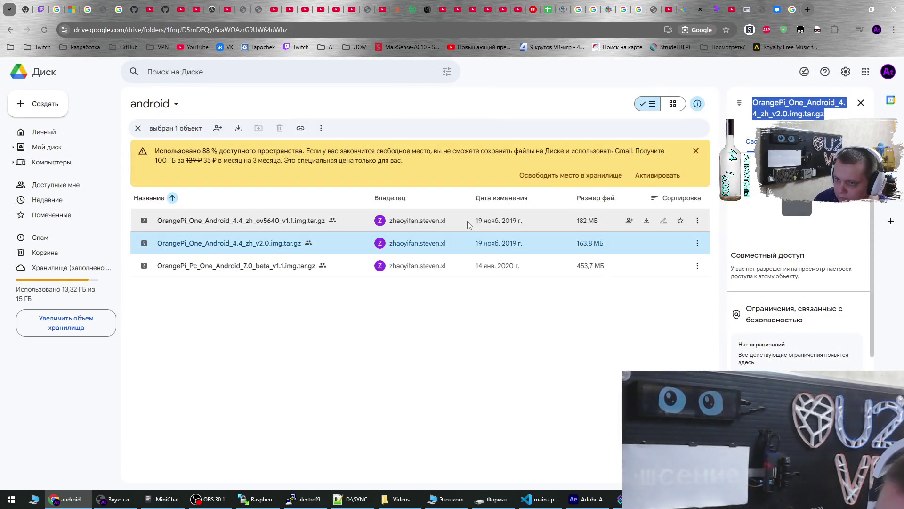
{"action": "left_click", "coordinate": [468, 222]}
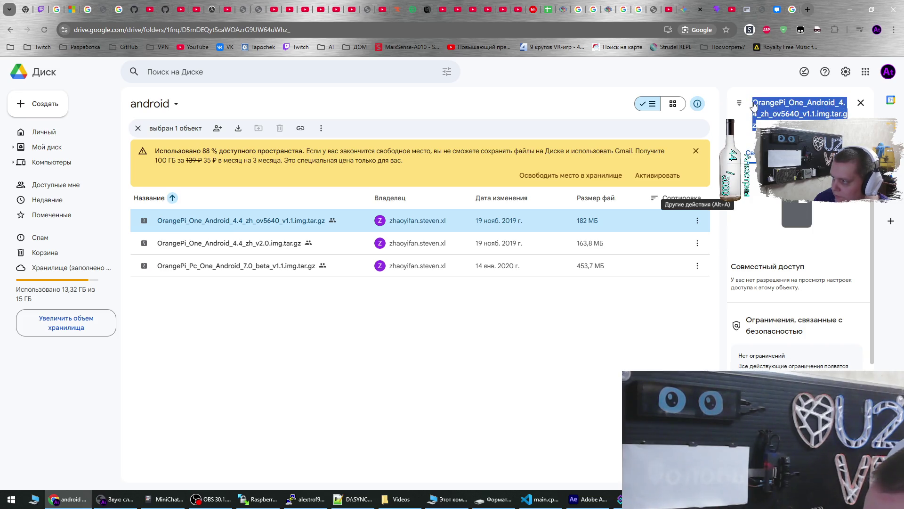
{"action": "key", "text": "Return"}
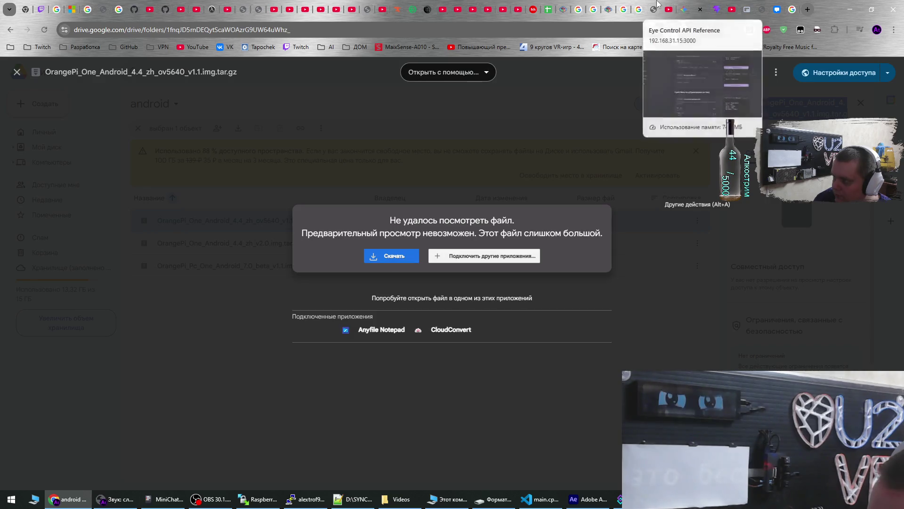
{"action": "left_click", "coordinate": [669, 10]}
{"action": "type", "text": "OrangePi_One_Android_4.4_zh_ov5640_v1.1.img.tar.gz"}
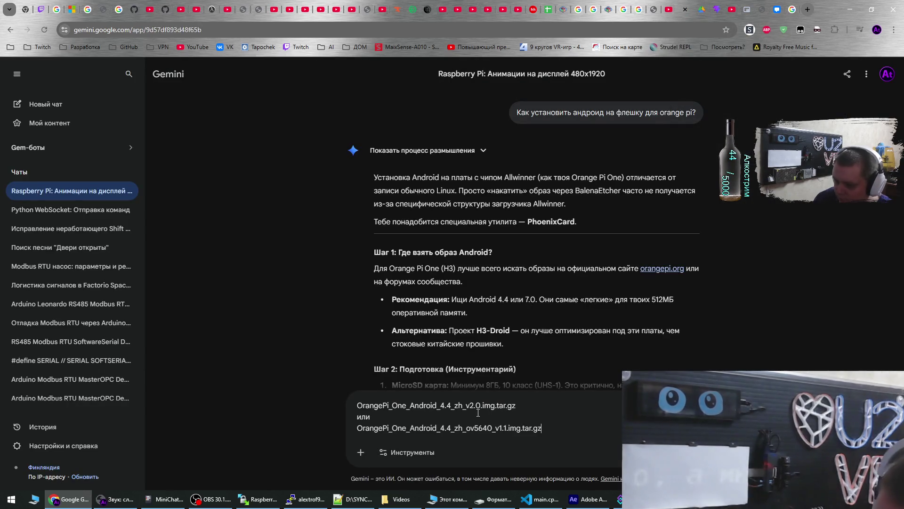
{"action": "key", "text": "shift+Return"}
{"action": "type", "text": ","}
{"action": "key", "text": "Return"}
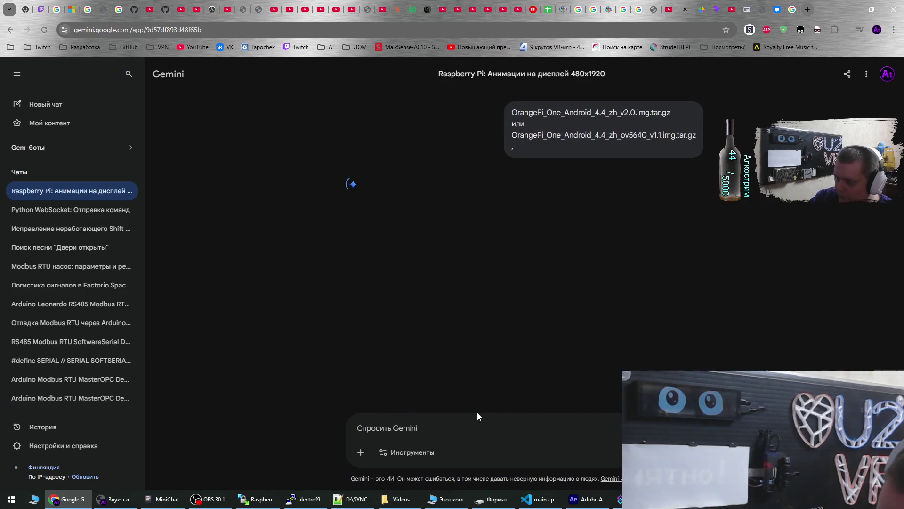
Check the Google Drive android folder and return to Gemini's reply
{"action": "left_click", "coordinate": [701, 10]}
{"action": "key", "text": "Escape"}
{"action": "left_click", "coordinate": [686, 7]}
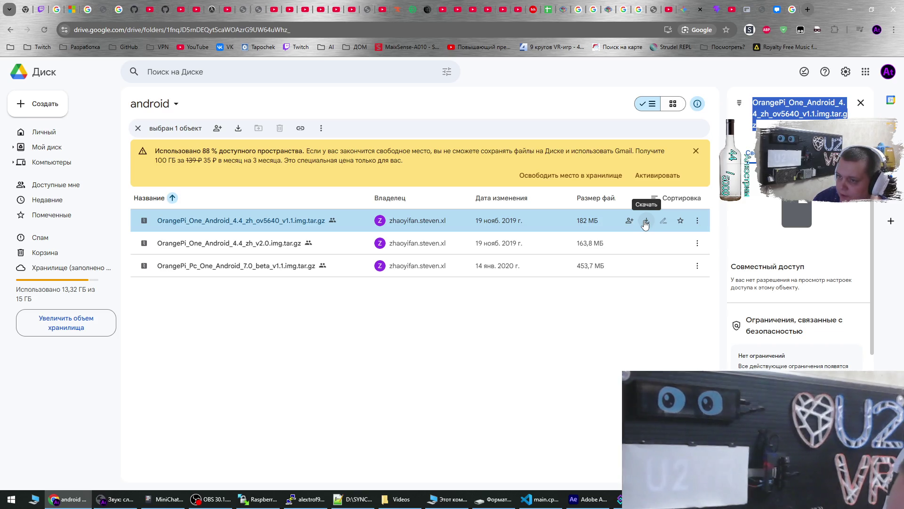
Download the 163.8 MB OrangePi_One_Android_4.4_zh_v2.0.img.tar.gz despite Google Drive's virus-scan warning
{"action": "left_click", "coordinate": [646, 244]}
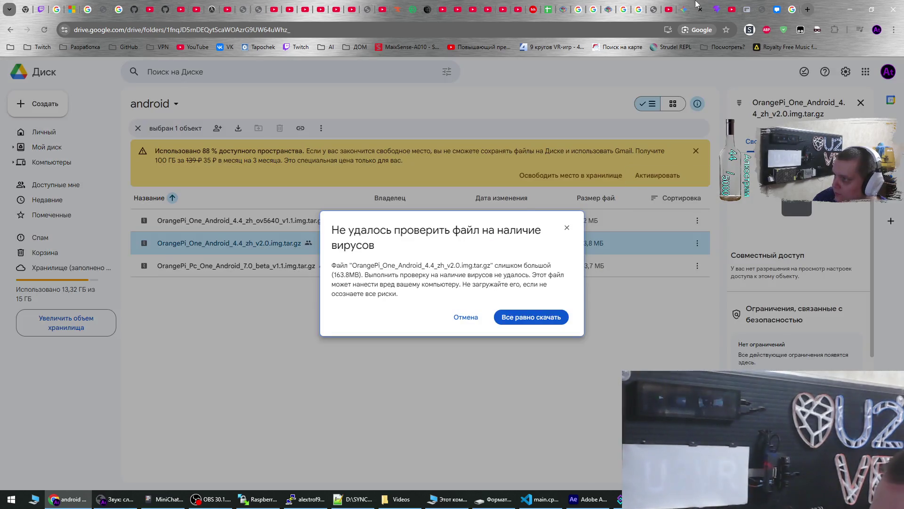
{"action": "left_click", "coordinate": [534, 318]}
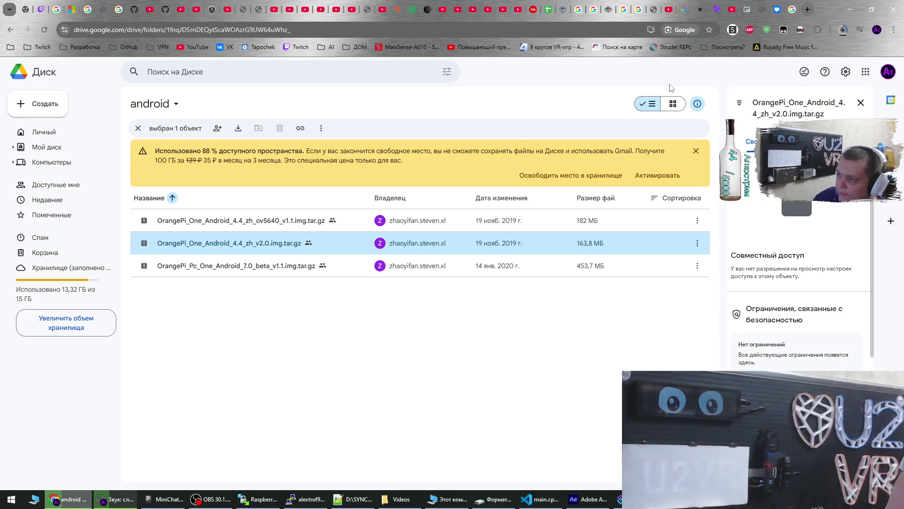
Return to Gemini and read back up through the flashing guide's H3-Droid recommendation
{"action": "left_click", "coordinate": [670, 9]}
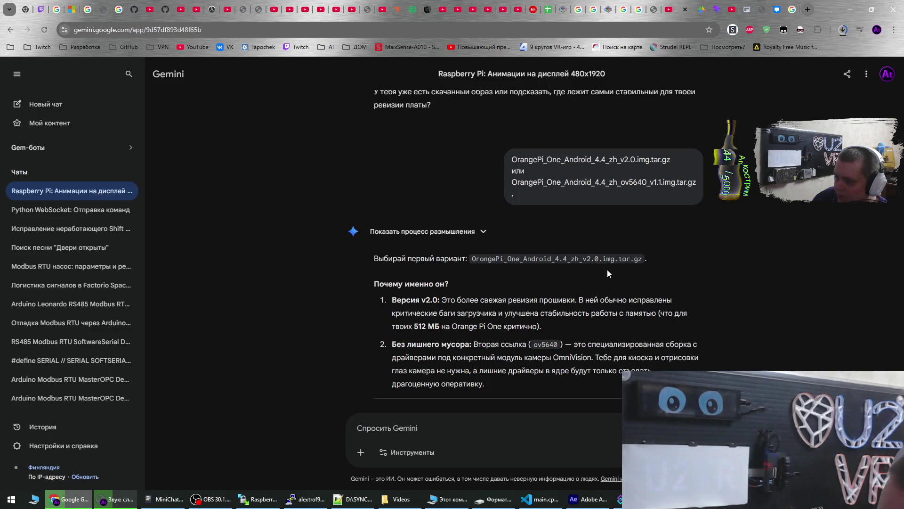
{"action": "scroll", "coordinate": [609, 272], "scroll_direction": "up", "scroll_amount": 3}
{"action": "scroll", "coordinate": [610, 277], "scroll_direction": "up", "scroll_amount": 2}
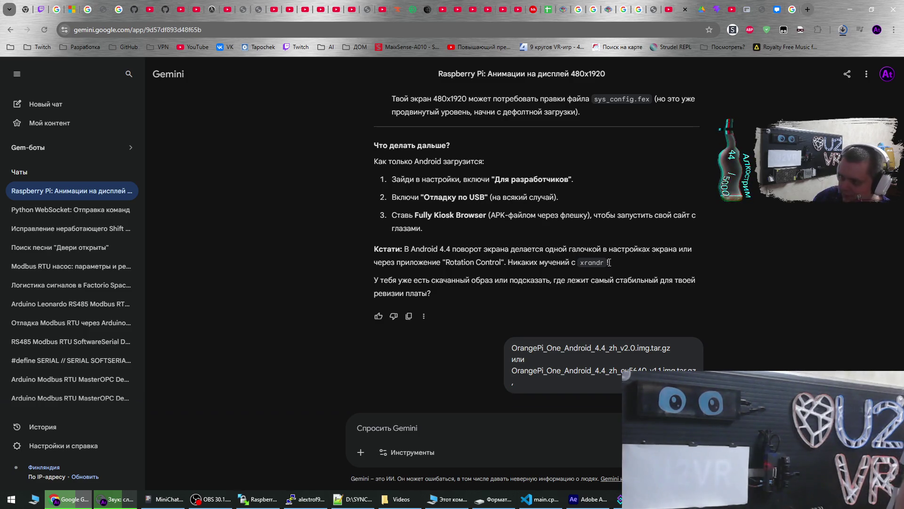
{"action": "scroll", "coordinate": [574, 288], "scroll_direction": "up", "scroll_amount": 6}
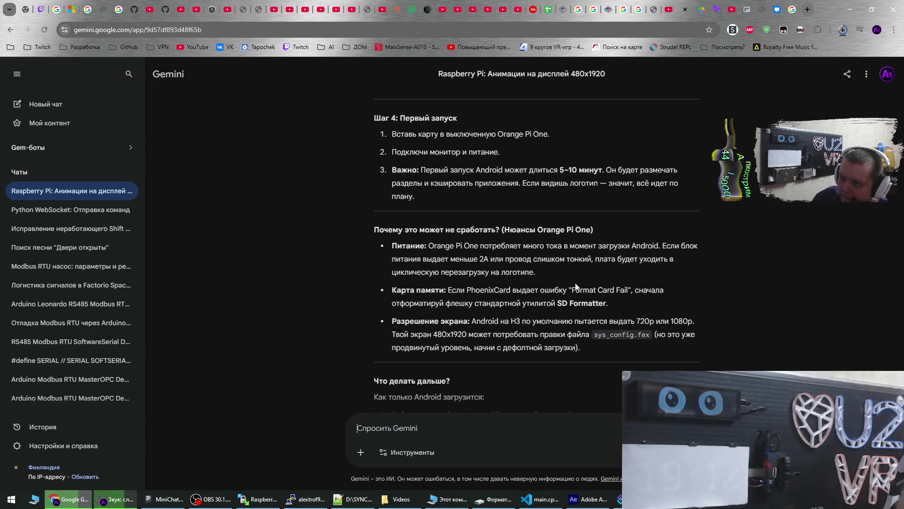
{"action": "scroll", "coordinate": [573, 289], "scroll_direction": "up", "scroll_amount": 10}
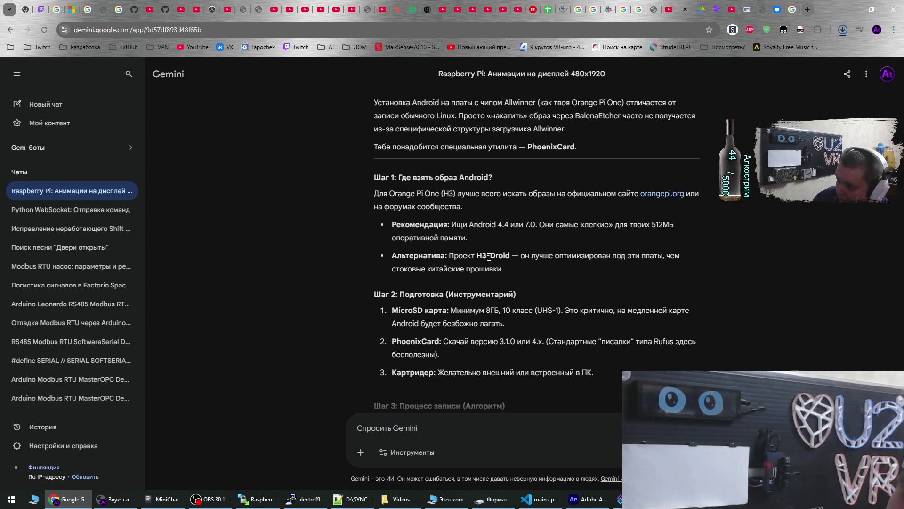
{"action": "double_click", "coordinate": [524, 255]}
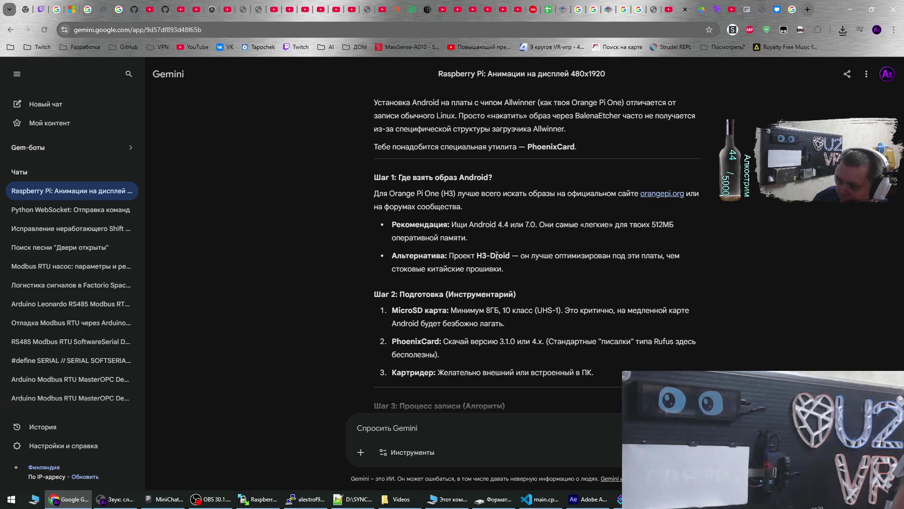
{"action": "scroll", "coordinate": [497, 256], "scroll_direction": "down", "scroll_amount": 1}
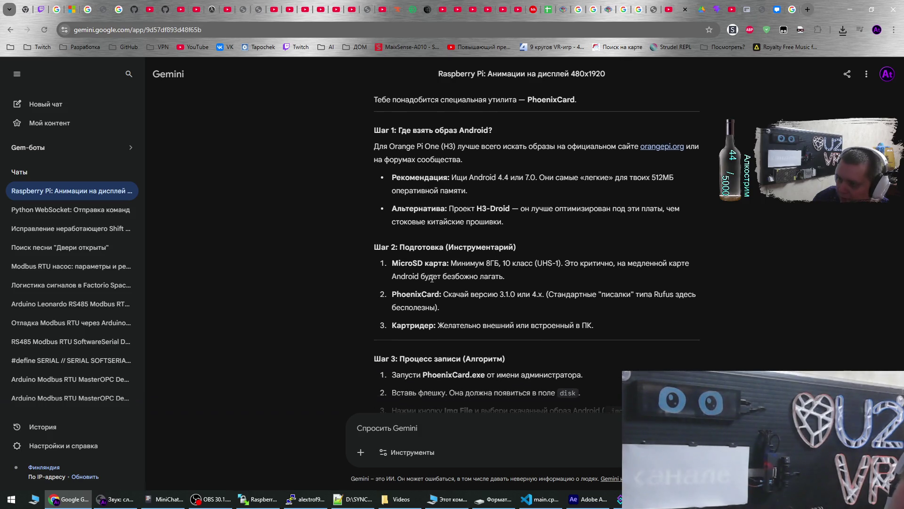
Search Google for 'PhoenixCard' in a new tab, using the word from Gemini's step 2
{"action": "double_click", "coordinate": [414, 294]}
{"action": "key", "text": "ctrl+c"}
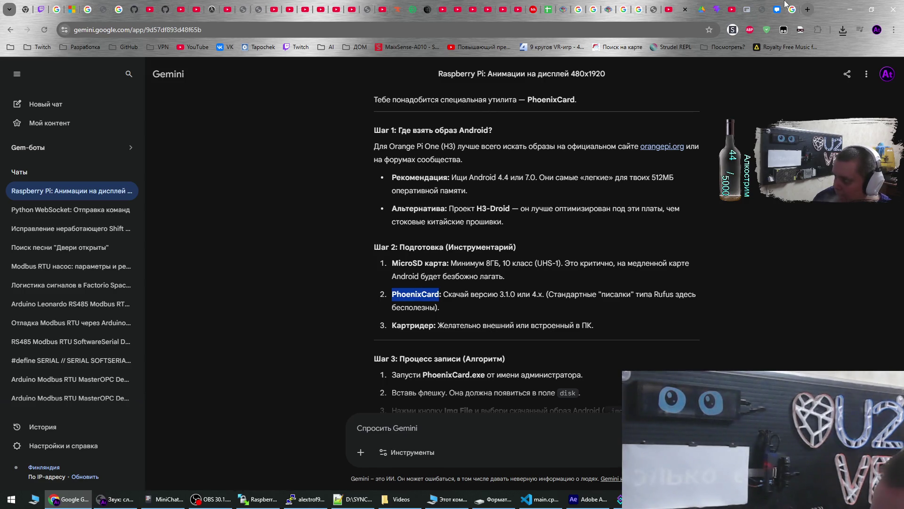
{"action": "left_click", "coordinate": [808, 8]}
{"action": "key", "text": "ctrl+v"}
{"action": "key", "text": "Return"}
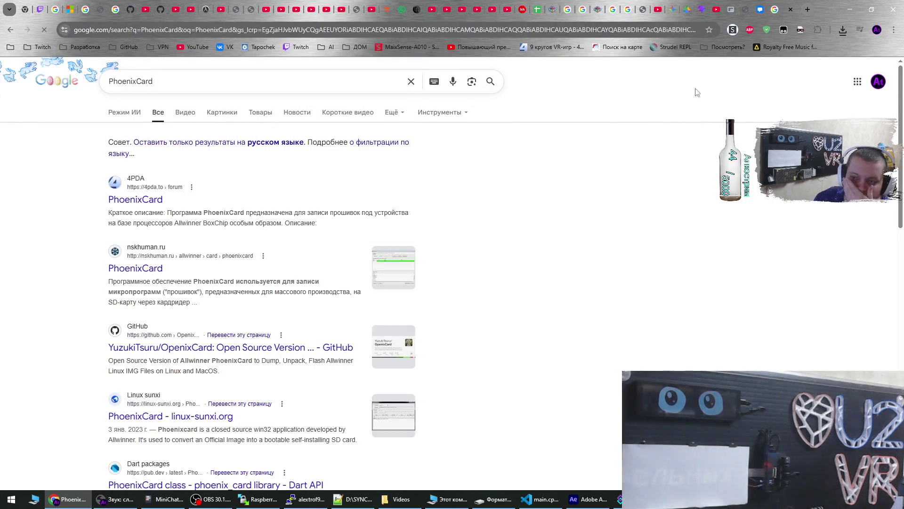
Download phoenixcard432rus.zip from the 4PDA PhoenixCard topic's version 4.3.2 post
{"action": "left_click", "coordinate": [151, 200]}
{"action": "scroll", "coordinate": [315, 278], "scroll_direction": "down", "scroll_amount": 2}
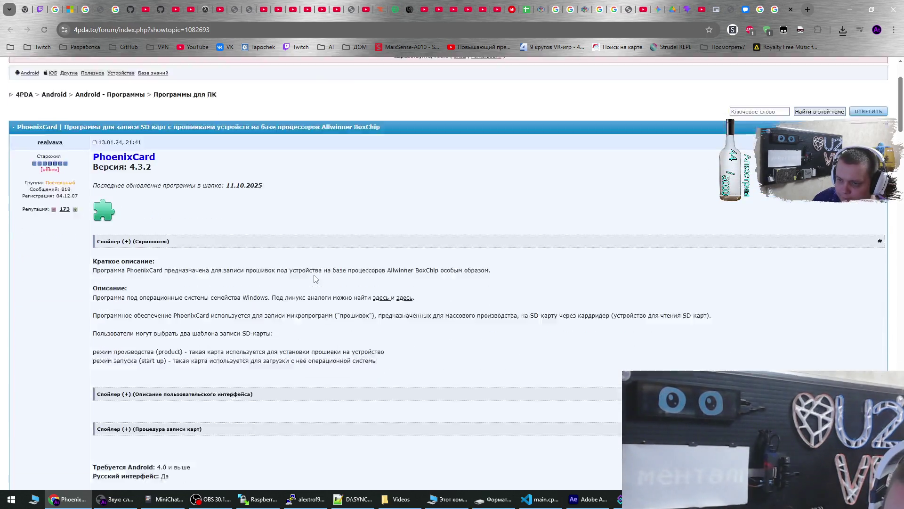
{"action": "scroll", "coordinate": [315, 279], "scroll_direction": "down", "scroll_amount": 3}
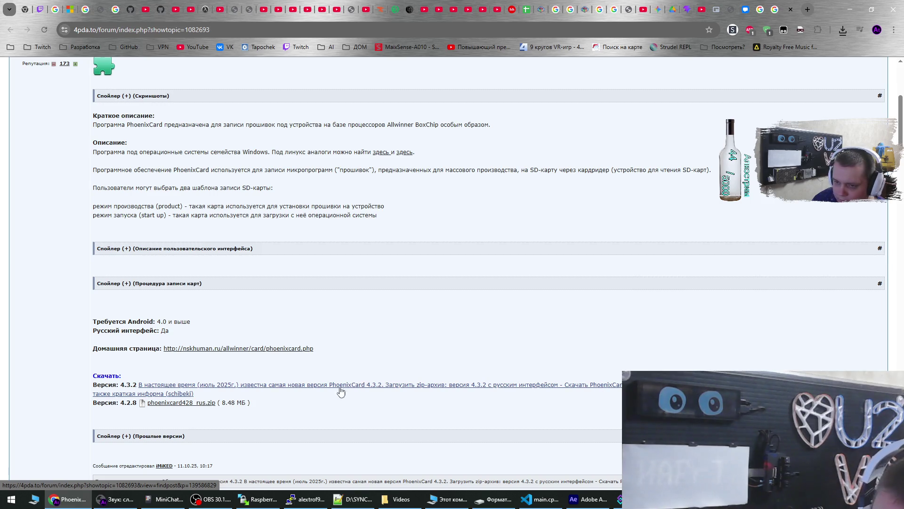
{"action": "left_click", "coordinate": [213, 387]}
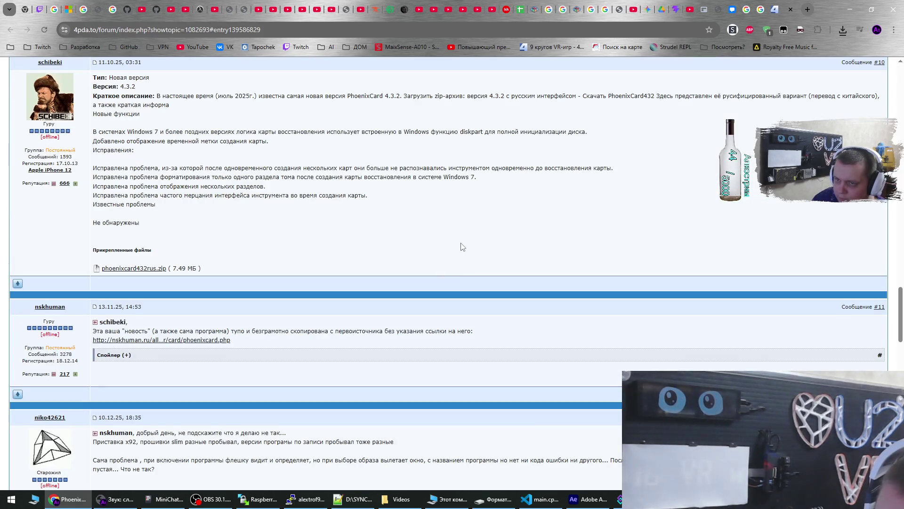
{"action": "left_click", "coordinate": [140, 269]}
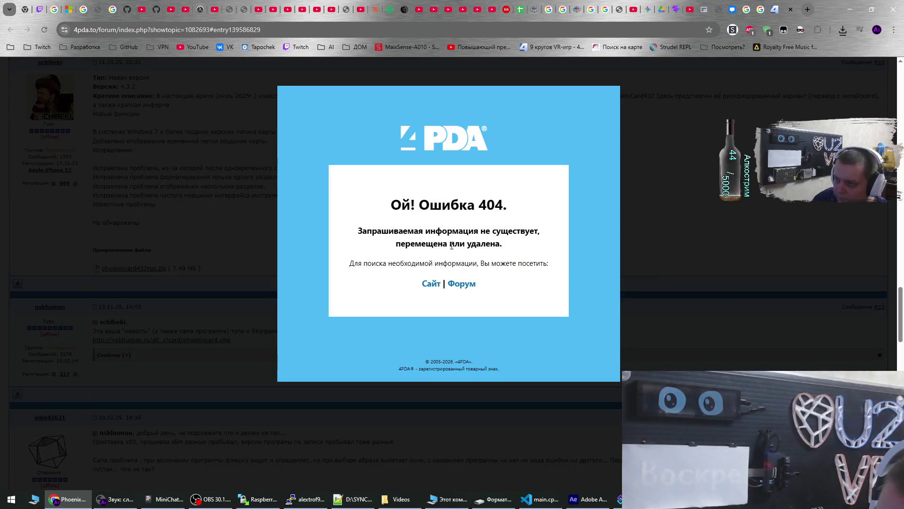
{"action": "left_click", "coordinate": [729, 231]}
Close the download page and the 4PDA forum tab
{"action": "scroll", "coordinate": [729, 230], "scroll_direction": "up", "scroll_amount": 20}
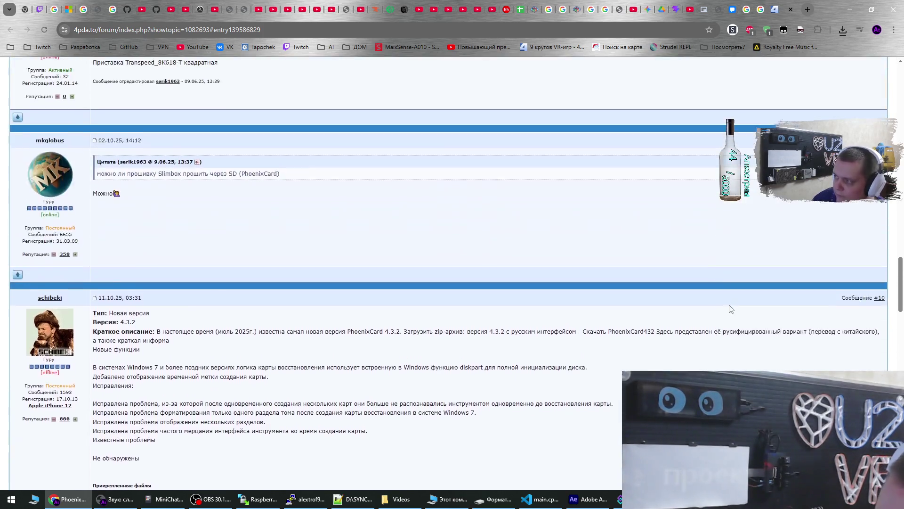
{"action": "scroll", "coordinate": [722, 346], "scroll_direction": "up", "scroll_amount": 5}
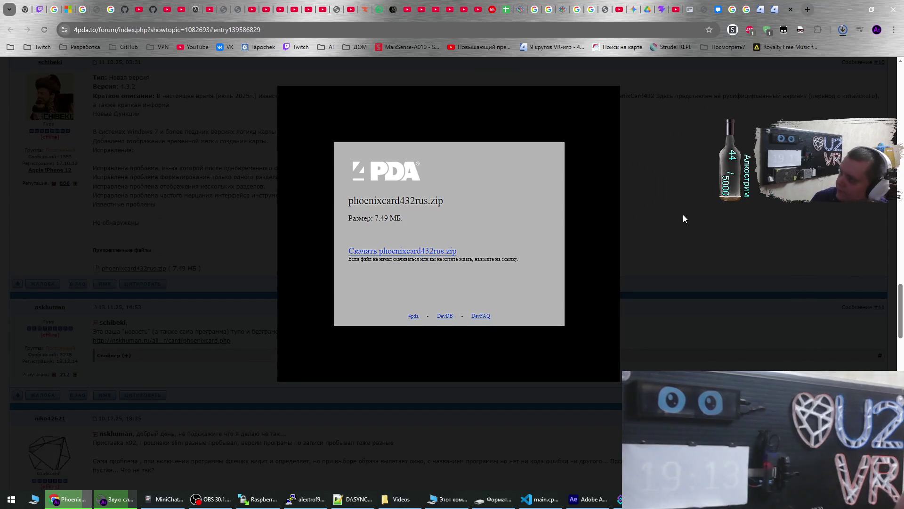
{"action": "left_click", "coordinate": [790, 9]}
{"action": "left_click", "coordinate": [790, 9]}
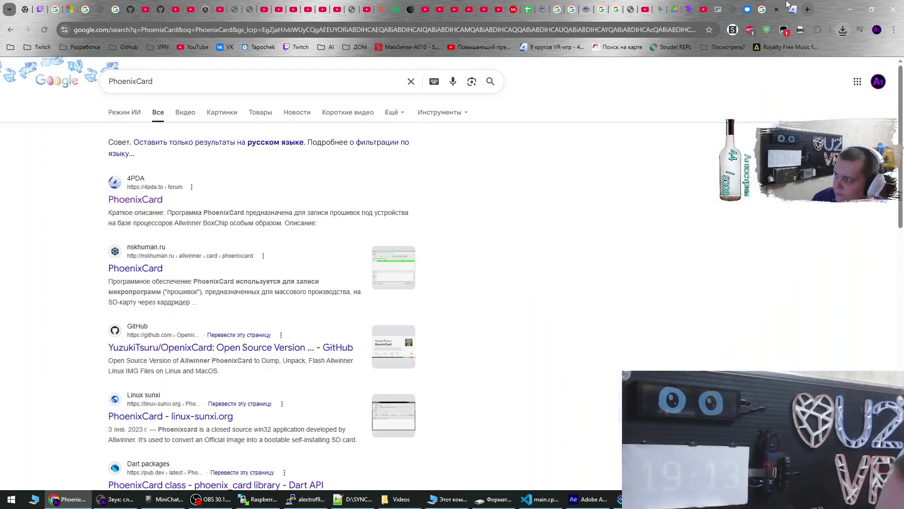
Close the PhoenixCard and ротаметр search tabs and return to Gemini
{"action": "left_click", "coordinate": [787, 8]}
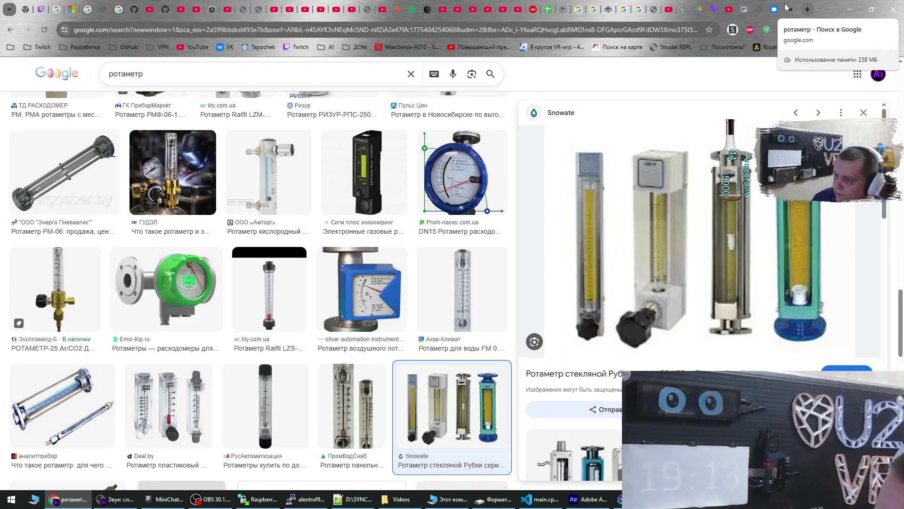
{"action": "left_click", "coordinate": [786, 8]}
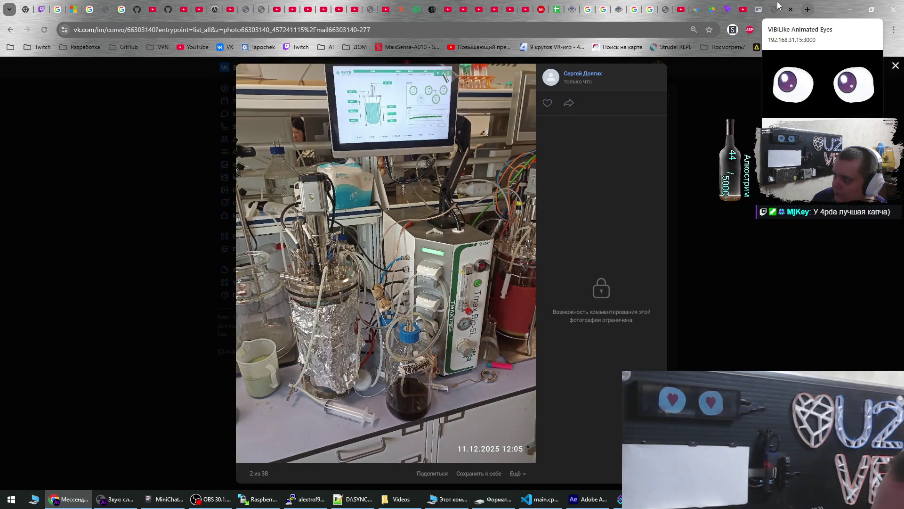
{"action": "left_click", "coordinate": [696, 7]}
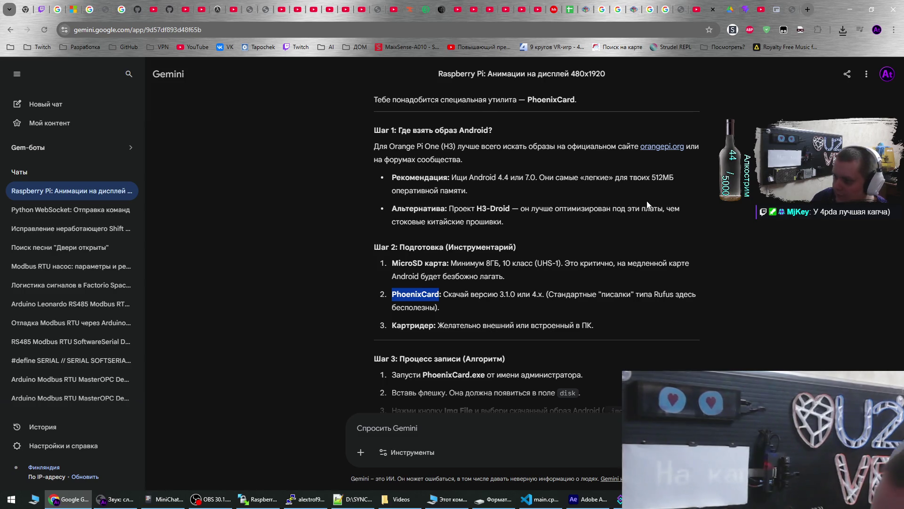
Check Chrome's recent downloads to confirm phoenixcard432rus.zip finished
{"action": "left_click", "coordinate": [544, 259]}
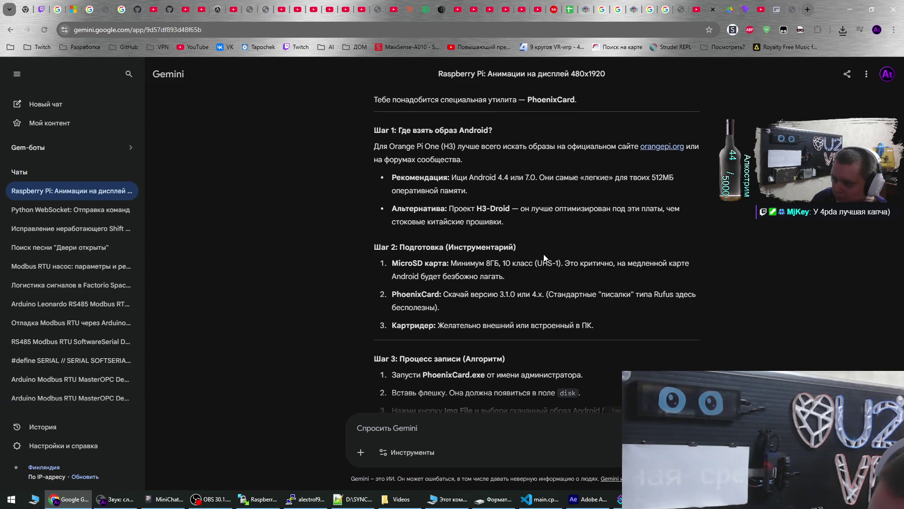
{"action": "scroll", "coordinate": [543, 254], "scroll_direction": "down", "scroll_amount": 2}
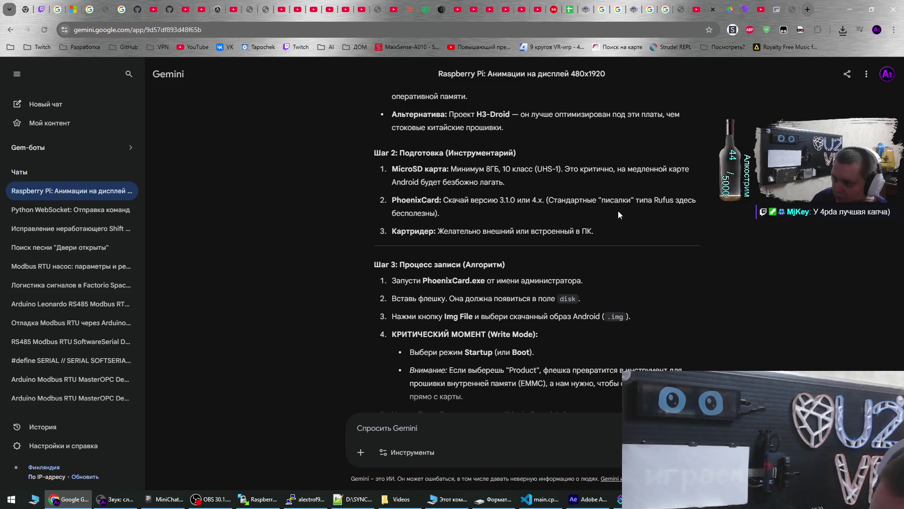
{"action": "left_click", "coordinate": [842, 30]}
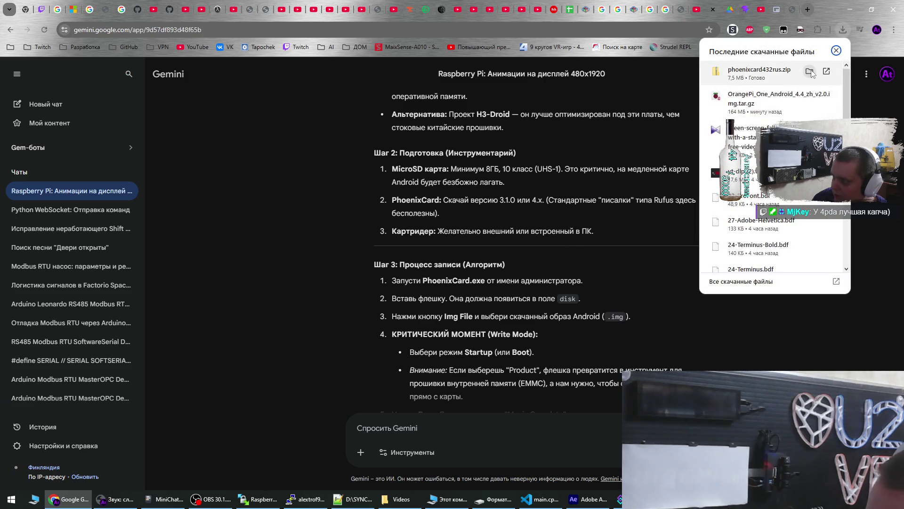
Extract phoenixcard432rus.zip with 7-Zip into a phoenixcard432rus folder
{"action": "left_click", "coordinate": [810, 72]}
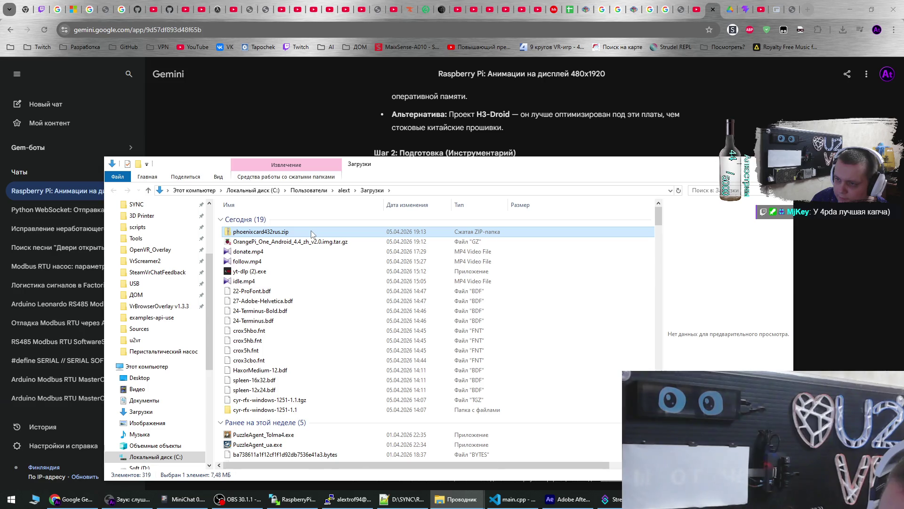
{"action": "right_click", "coordinate": [312, 234]}
{"action": "mouse_move", "coordinate": [398, 297]}
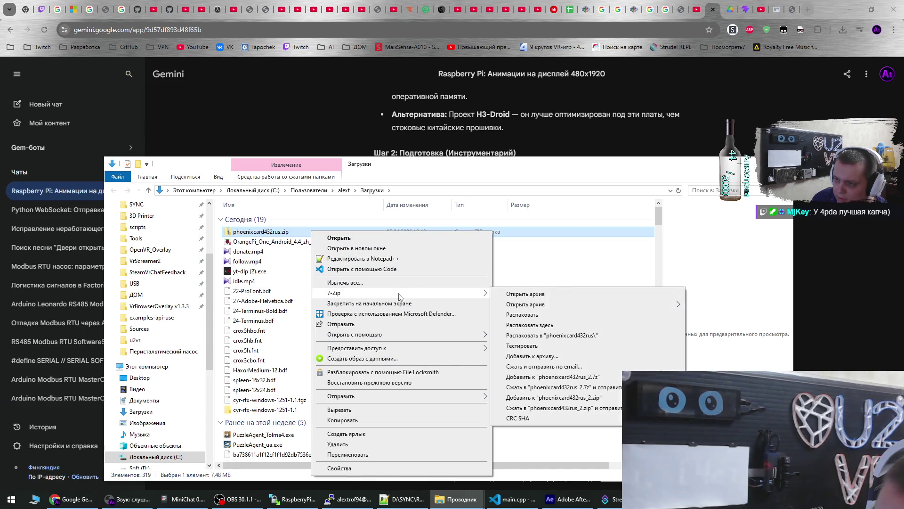
{"action": "left_click", "coordinate": [556, 339]}
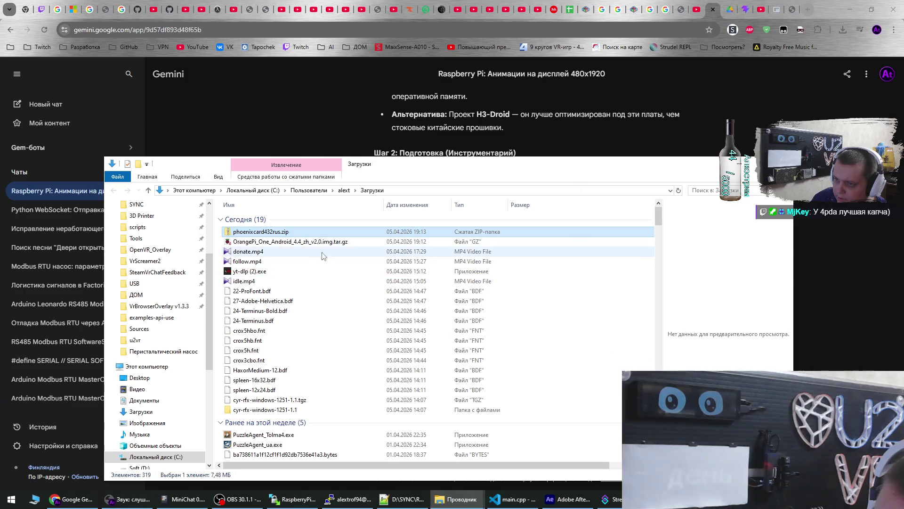
Launch PhoenixCard.exe from the extracted phoenixcard432rus folder
{"action": "double_click", "coordinate": [276, 410]}
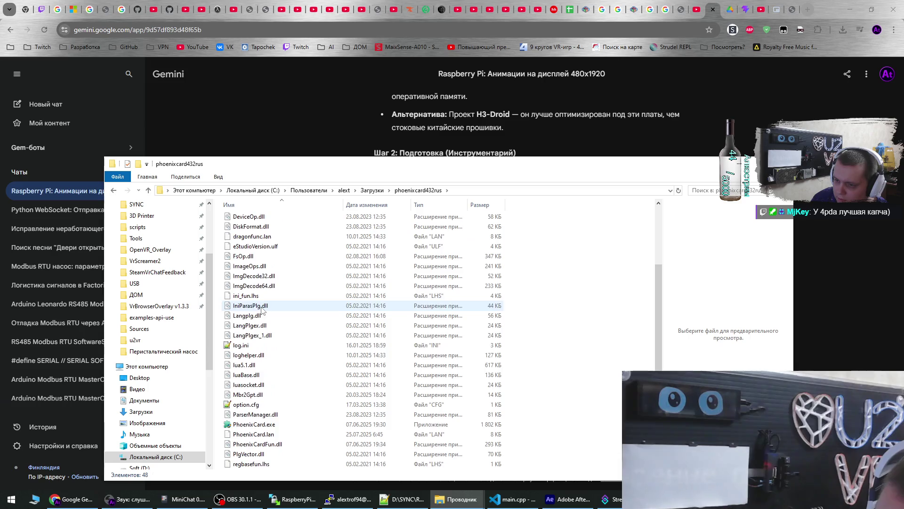
{"action": "scroll", "coordinate": [262, 311], "scroll_direction": "down", "scroll_amount": 4}
{"action": "double_click", "coordinate": [270, 316]}
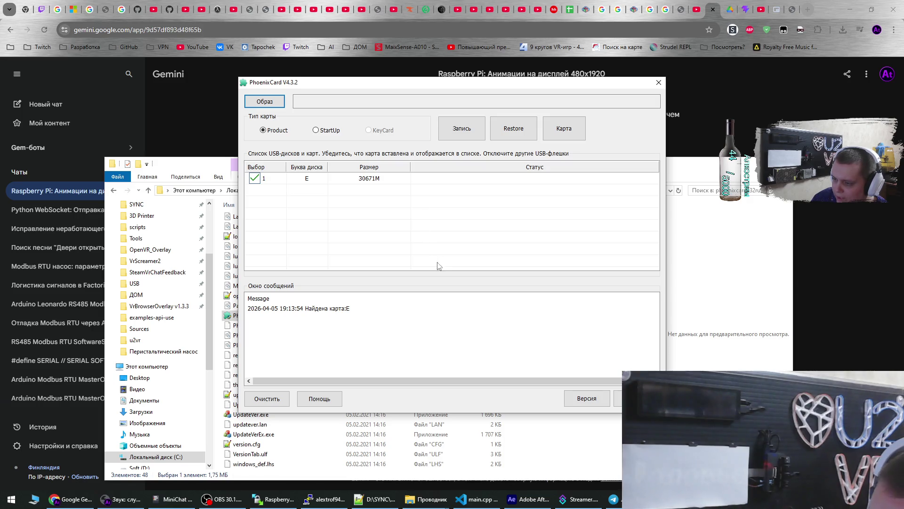
Open the Format dialog for USB drive E: from This PC, then close it unused
{"action": "left_click", "coordinate": [430, 502]}
{"action": "left_click", "coordinate": [409, 465]}
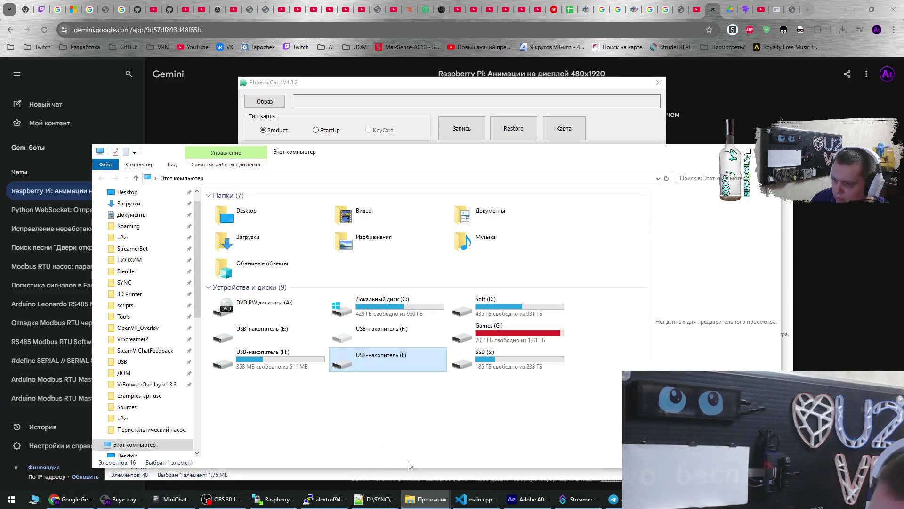
{"action": "right_click", "coordinate": [282, 339]}
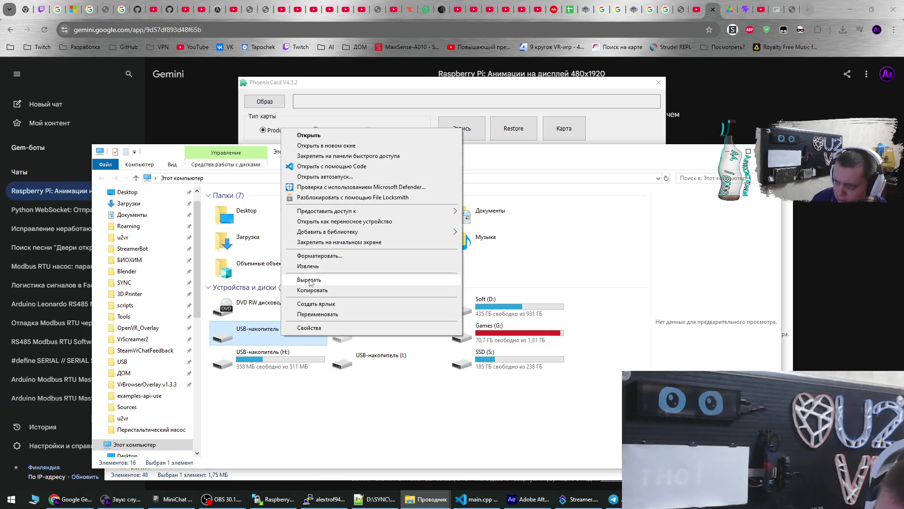
{"action": "left_click", "coordinate": [314, 256]}
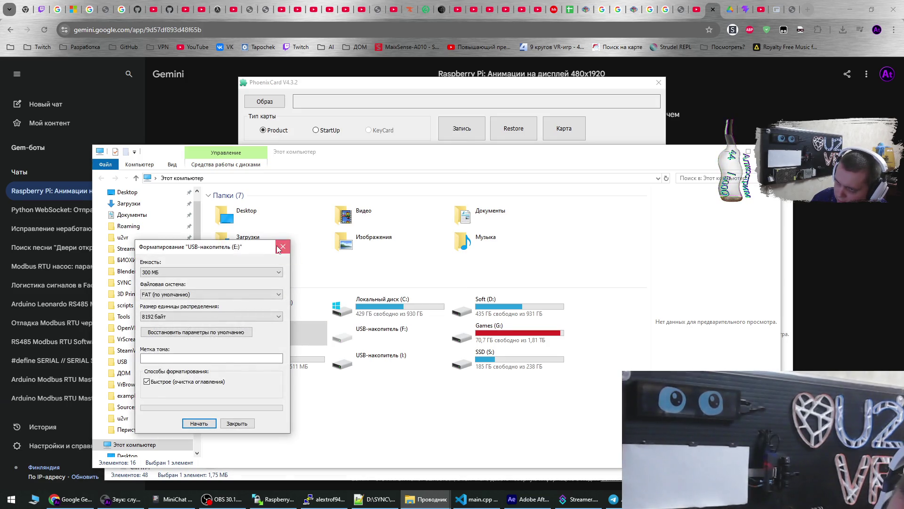
{"action": "left_click", "coordinate": [282, 247]}
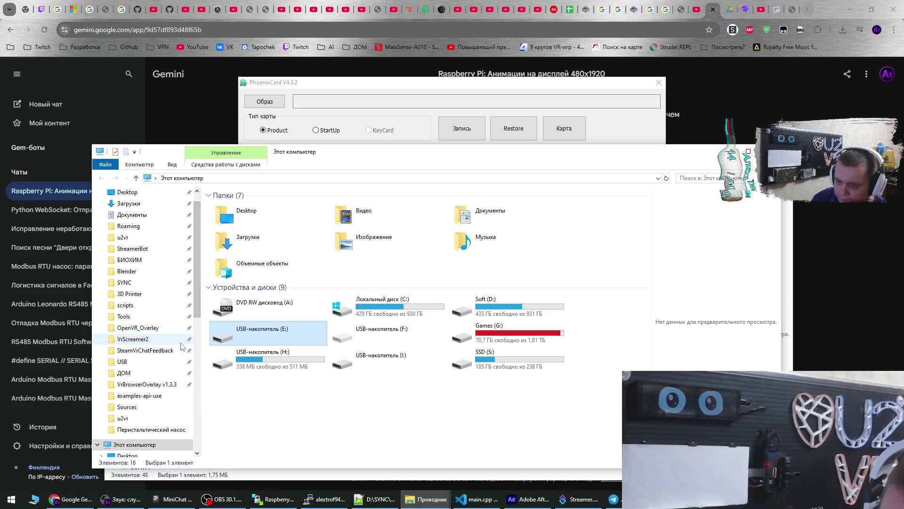
Open Disk Management through This PC's Manage option
{"action": "right_click", "coordinate": [162, 445]}
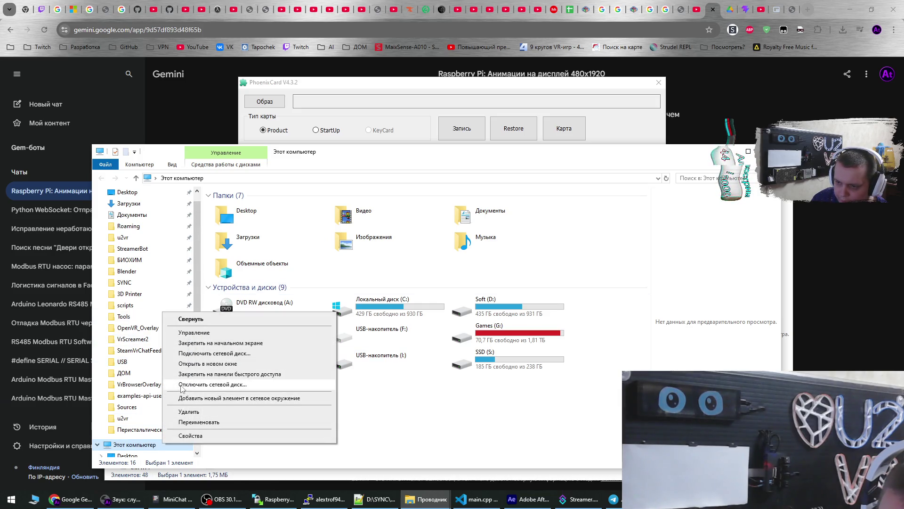
{"action": "left_click", "coordinate": [179, 333]}
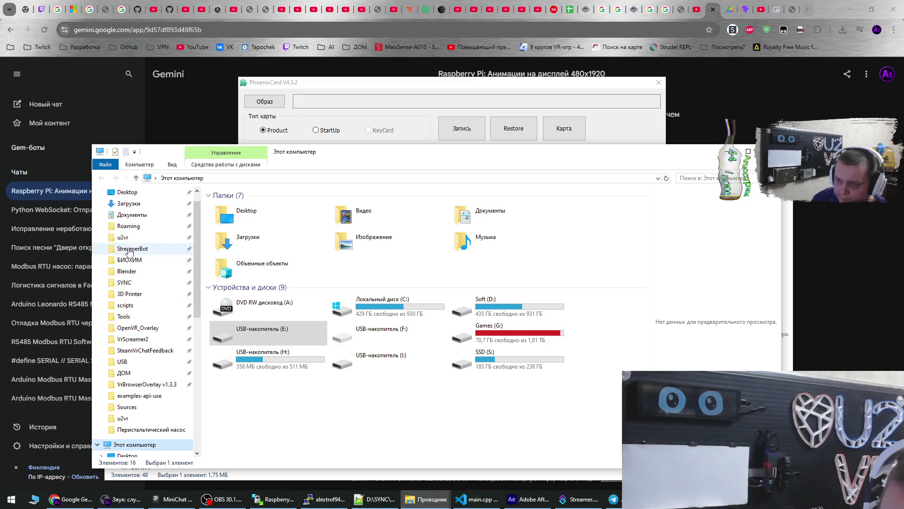
{"action": "left_click", "coordinate": [62, 130]}
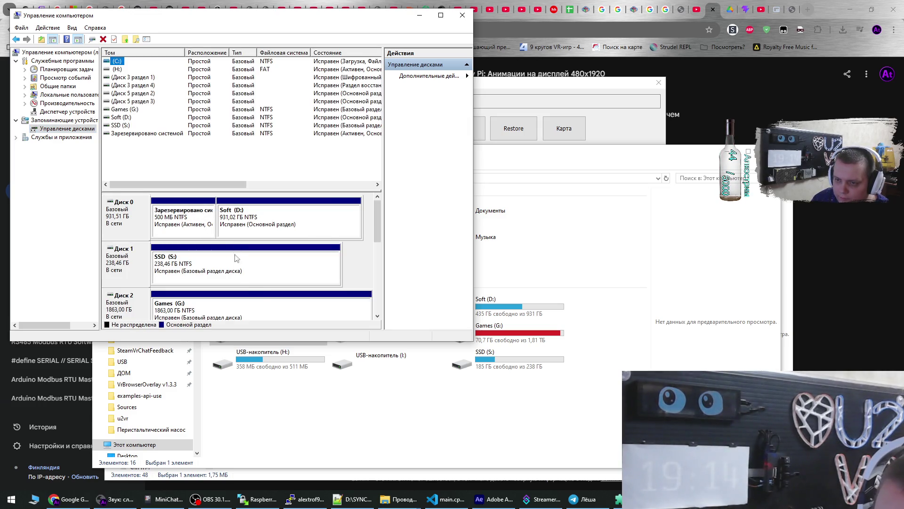
Delete the 300 MB partition and the H: partition on Disk 5
{"action": "mouse_move", "coordinate": [377, 224]}
{"action": "left_mouse_down"}
{"action": "mouse_move", "coordinate": [376, 297]}
{"action": "mouse_move", "coordinate": [375, 284]}
{"action": "left_mouse_up"}
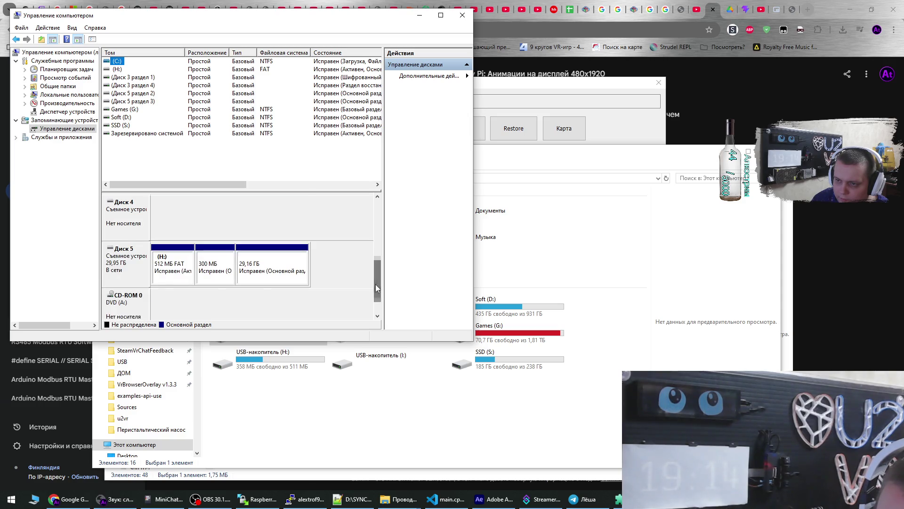
{"action": "left_click", "coordinate": [167, 278]}
{"action": "right_click", "coordinate": [220, 273]}
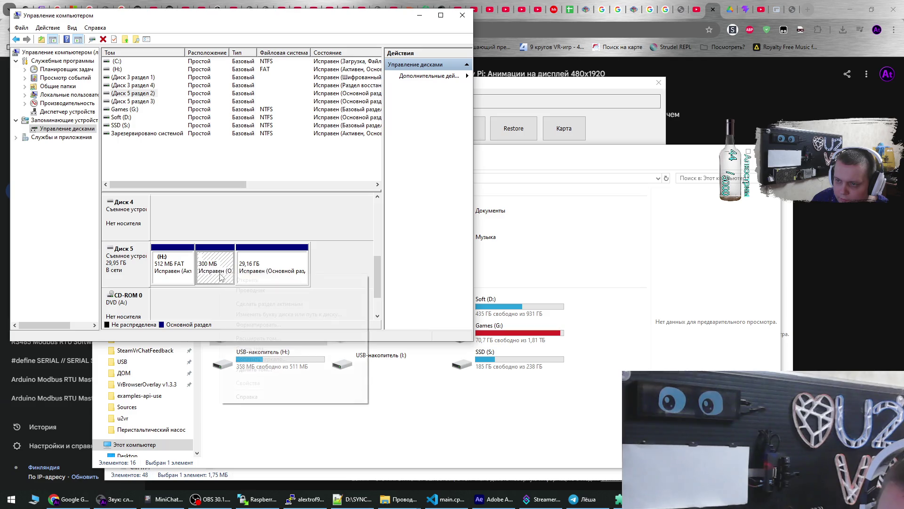
{"action": "left_click", "coordinate": [255, 370]}
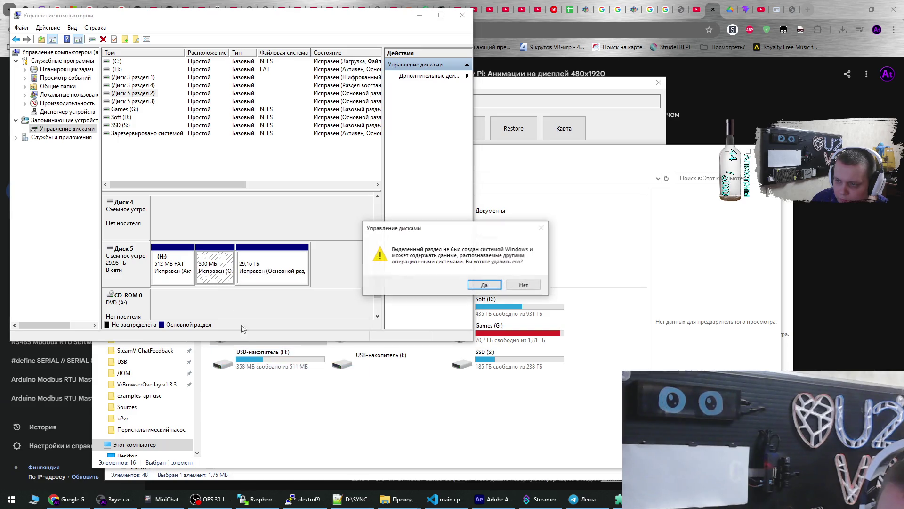
{"action": "left_click", "coordinate": [478, 286]}
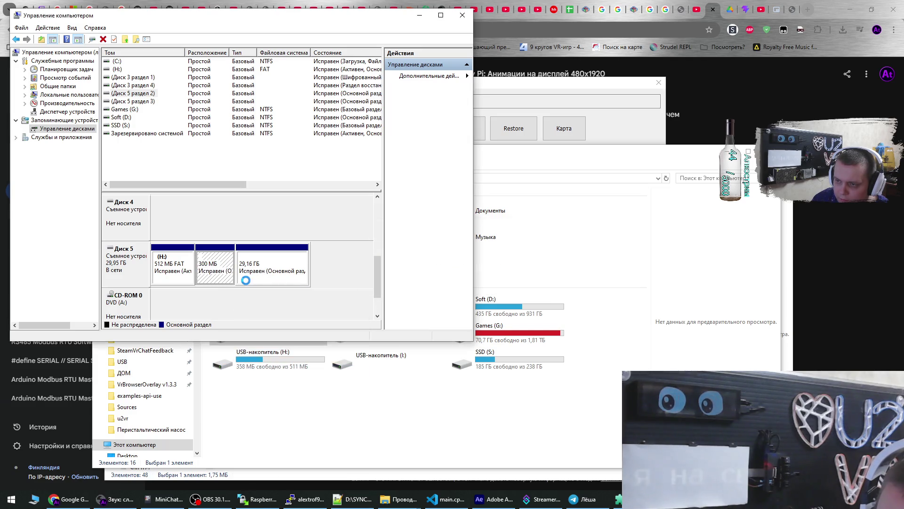
{"action": "right_click", "coordinate": [186, 282]}
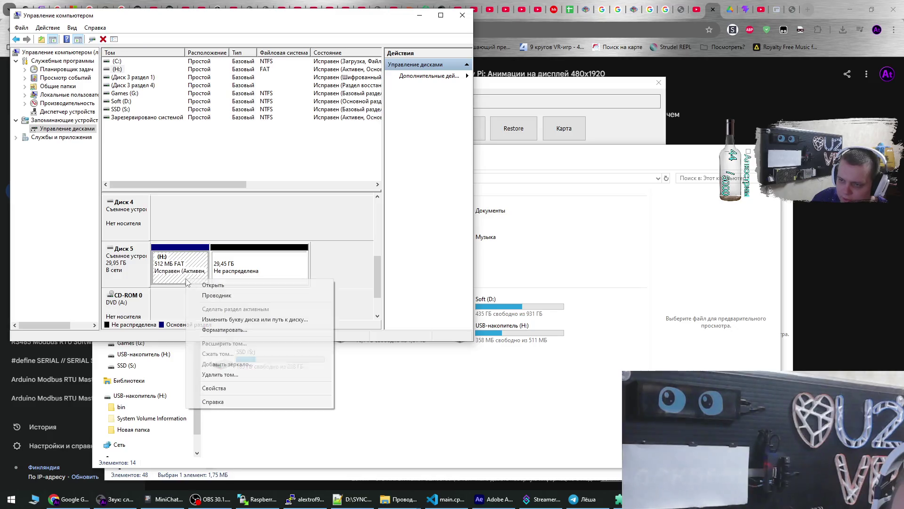
{"action": "left_click", "coordinate": [218, 375]}
{"action": "left_click", "coordinate": [474, 286]}
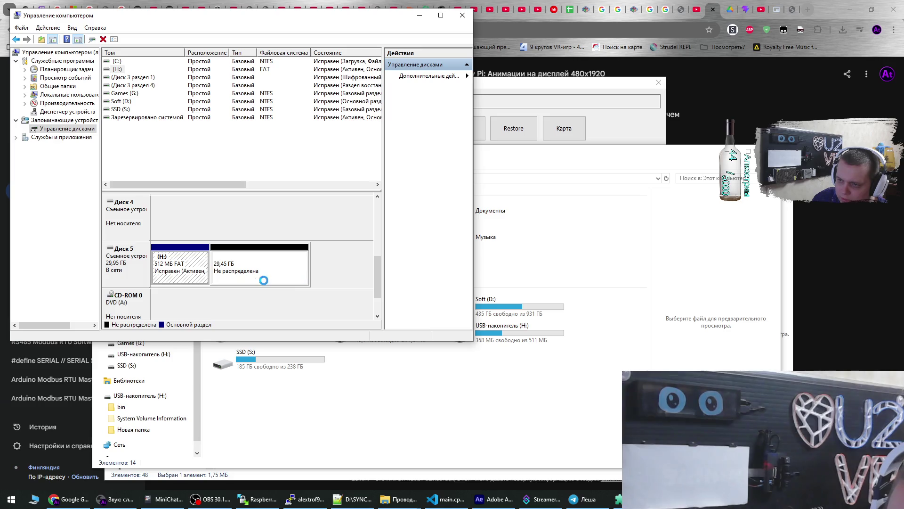
Begin creating a new simple volume on Disk 5's unallocated space
{"action": "right_click", "coordinate": [211, 273]}
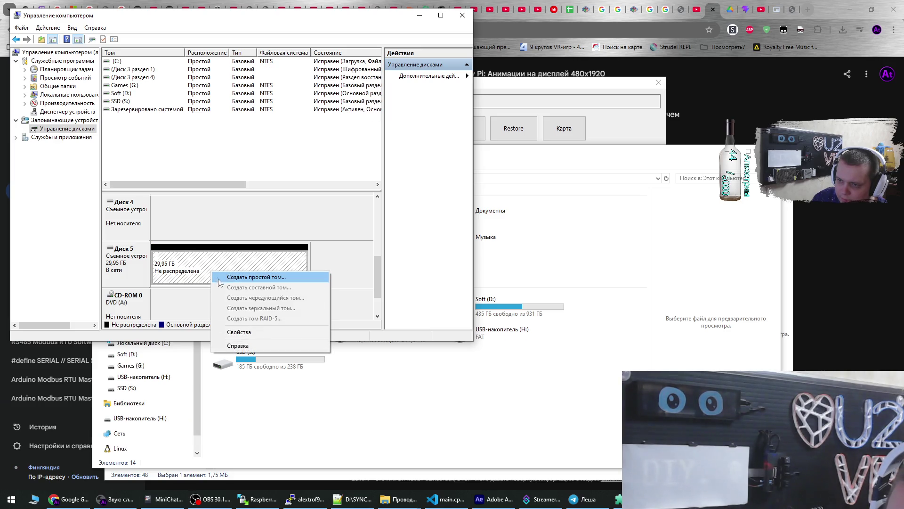
{"action": "left_click", "coordinate": [235, 278]}
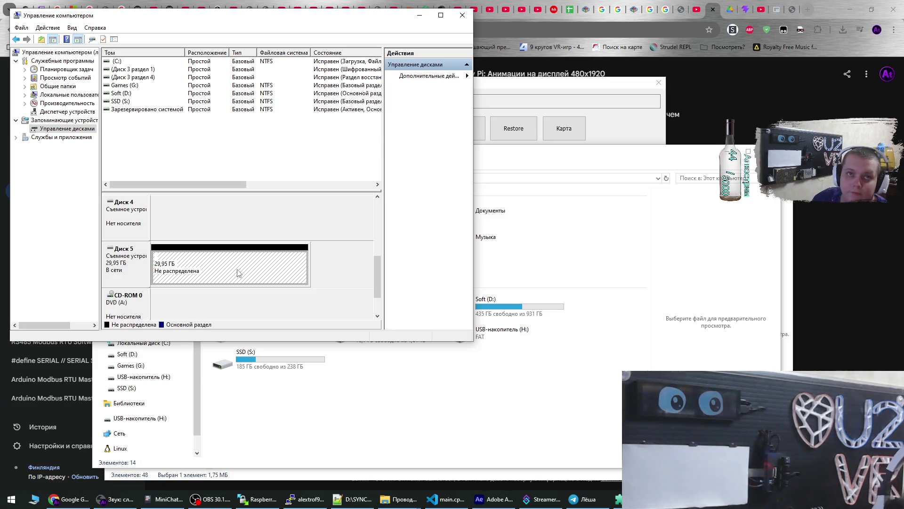
{"action": "right_click", "coordinate": [263, 258]}
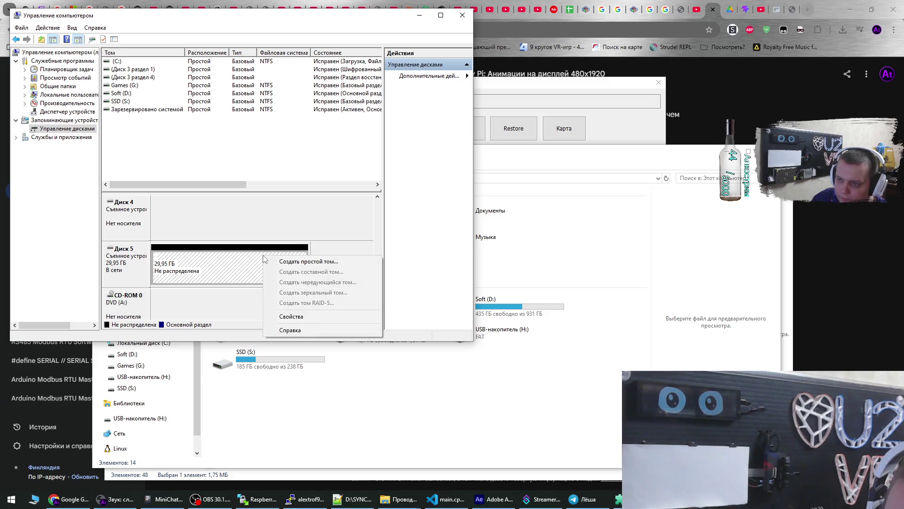
Start a new simple volume on Disk 5 at full 30670 MB size with drive letter O
{"action": "left_click", "coordinate": [280, 262]}
{"action": "left_click", "coordinate": [276, 234]}
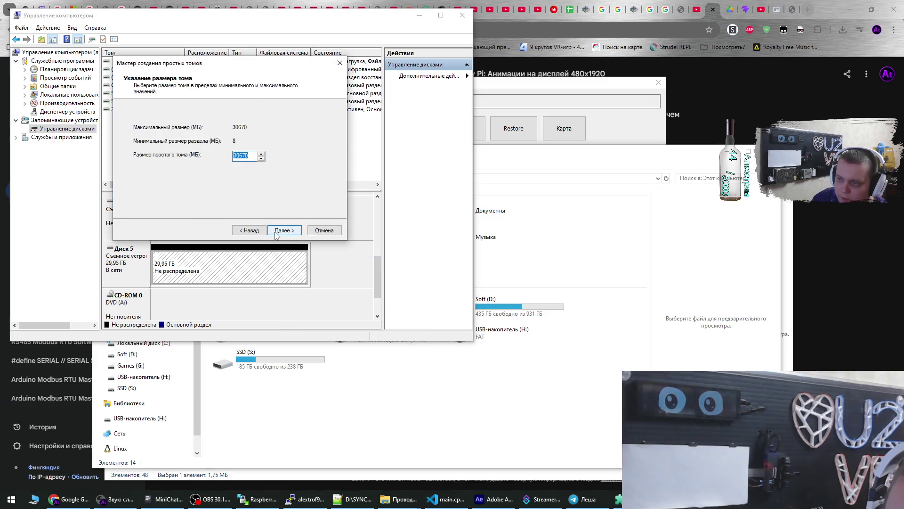
{"action": "left_click", "coordinate": [276, 234]}
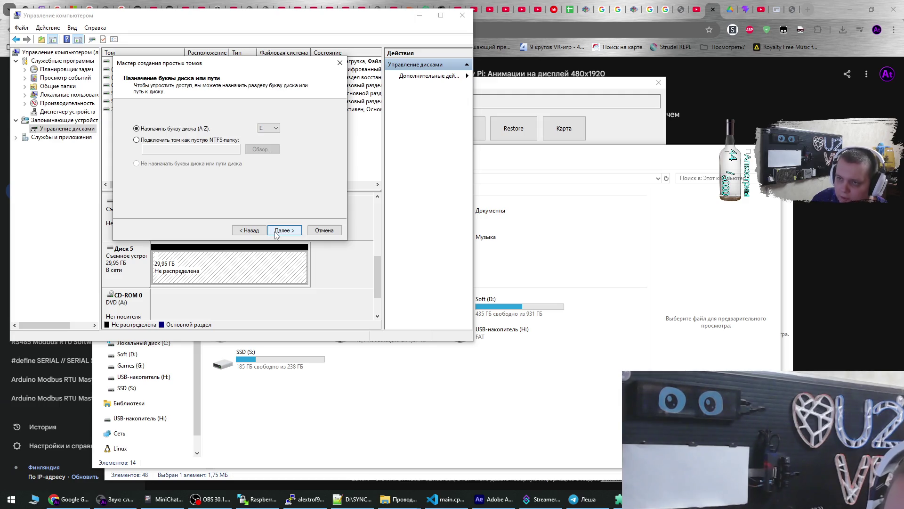
{"action": "left_click", "coordinate": [271, 128]}
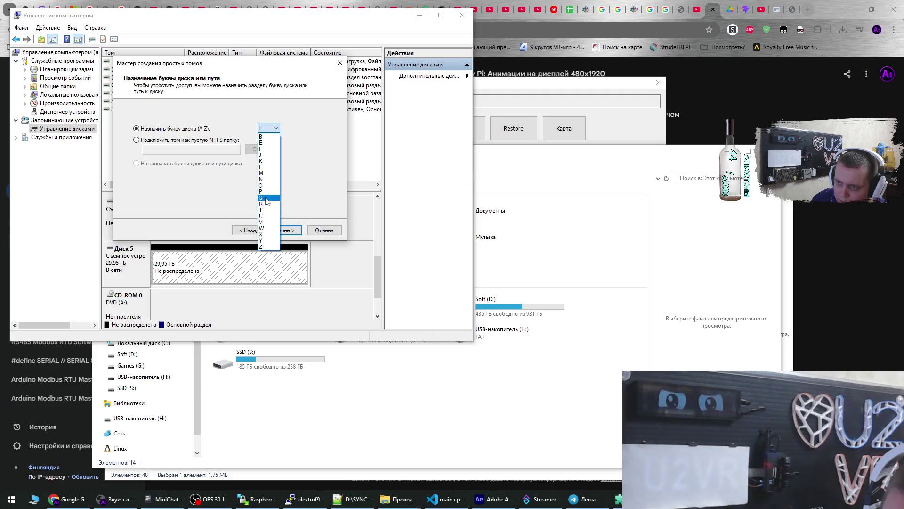
{"action": "left_click", "coordinate": [267, 188]}
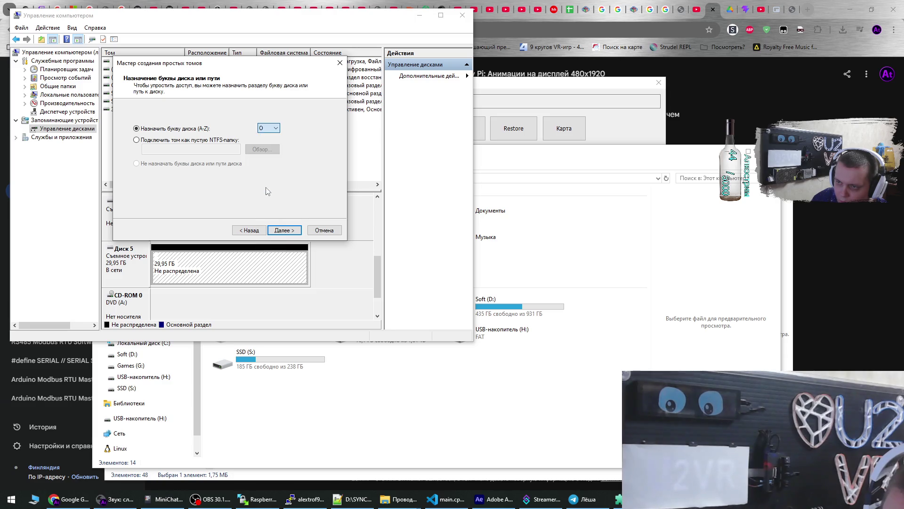
{"action": "left_click", "coordinate": [277, 230]}
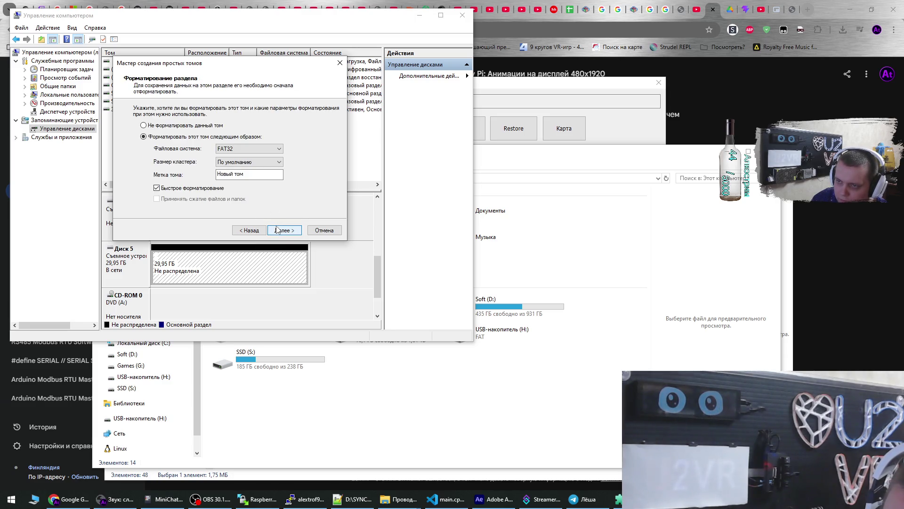
Format the new volume FAT32 with label OrangePi and finish the wizard
{"action": "key", "text": "shift+Tab"}
{"action": "key", "text": "shift+Tab"}
{"action": "key", "text": "shift+Tab"}
{"action": "type", "text": "Щк"}
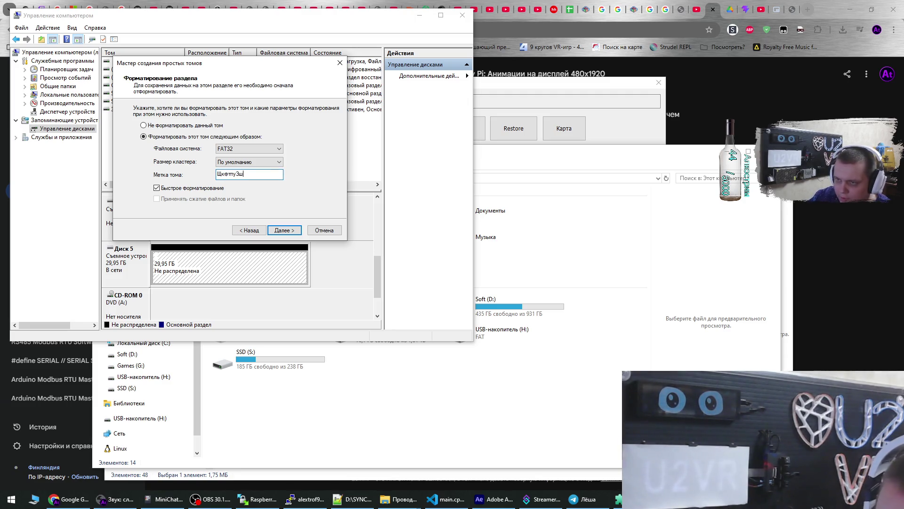
{"action": "key", "text": "BackSpace"}
{"action": "key", "text": "BackSpace"}
{"action": "key", "text": "BackSpace"}
{"action": "type", "text": "OrangePi"}
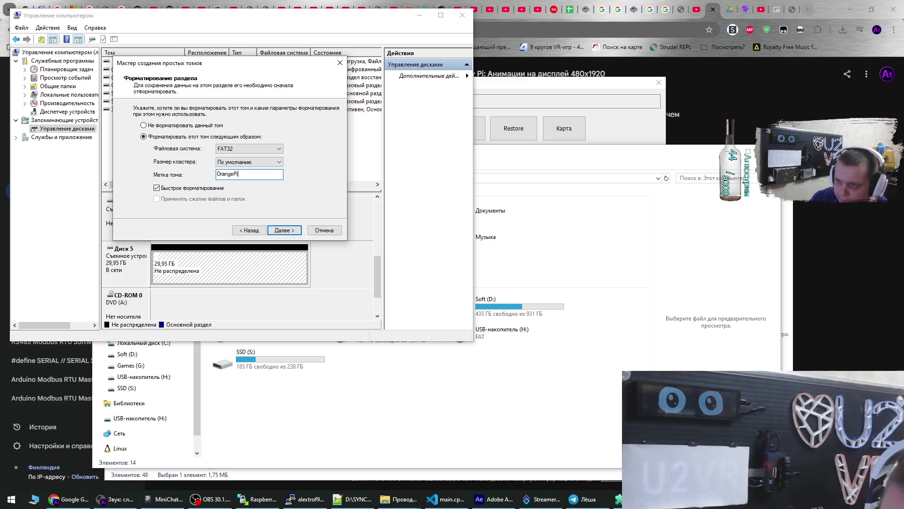
{"action": "left_click", "coordinate": [282, 231]}
{"action": "left_click", "coordinate": [281, 232]}
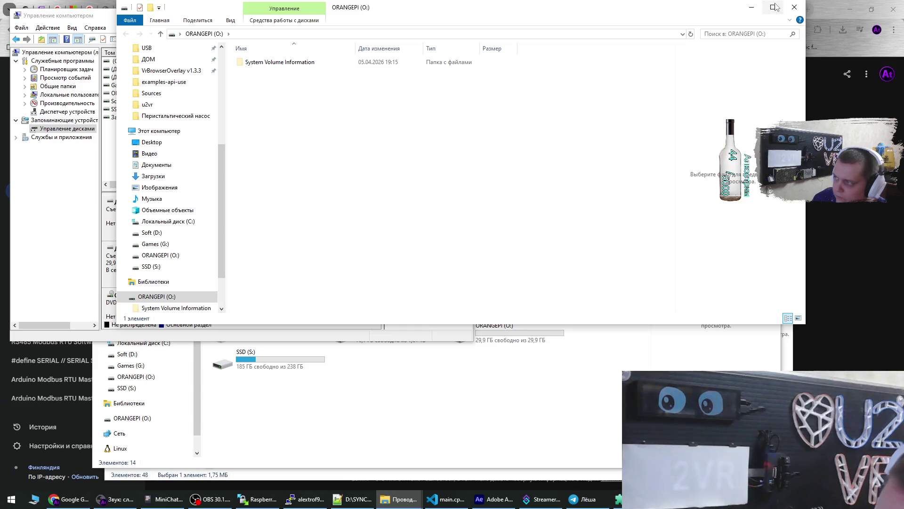
Close the O: drive window and Computer Management, then select card O (30671M) in PhoenixCard
{"action": "left_click", "coordinate": [794, 7]}
{"action": "left_click", "coordinate": [466, 19]}
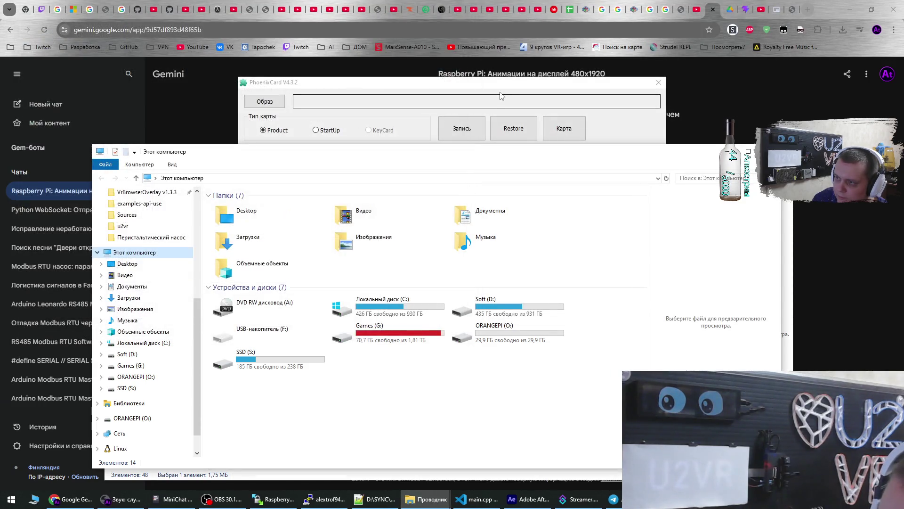
{"action": "left_click", "coordinate": [350, 136]}
{"action": "left_click", "coordinate": [308, 179]}
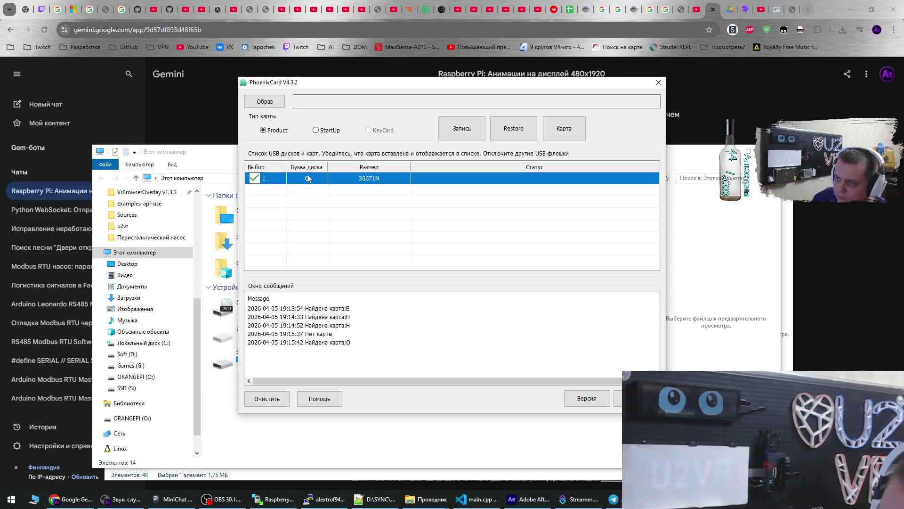
Browse PhoenixCard's image picker to the Downloads folder
{"action": "left_click", "coordinate": [272, 102]}
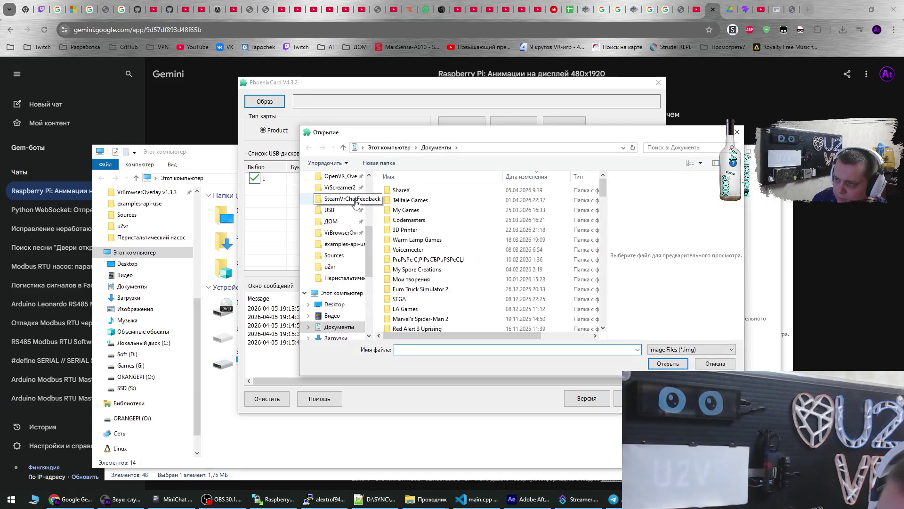
{"action": "scroll", "coordinate": [342, 223], "scroll_direction": "up", "scroll_amount": 3}
{"action": "left_click", "coordinate": [336, 187]}
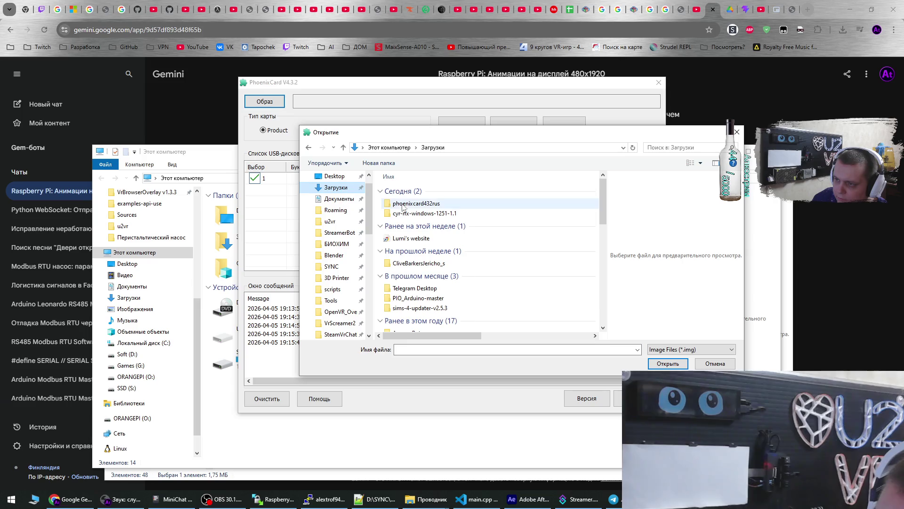
{"action": "left_click", "coordinate": [426, 499]}
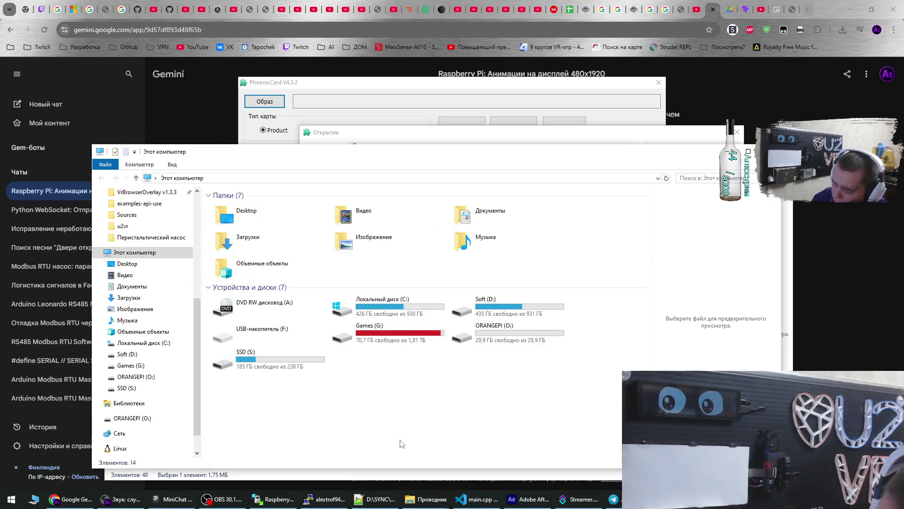
{"action": "left_click", "coordinate": [714, 4]}
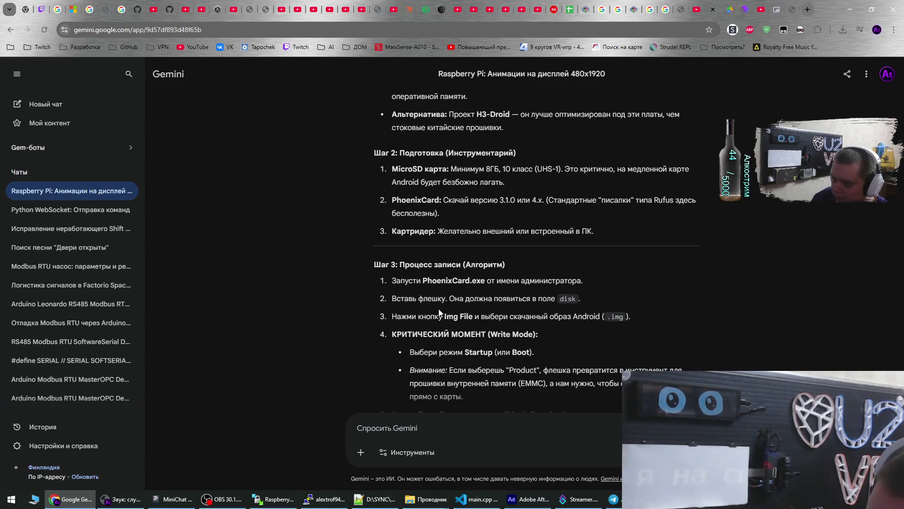
Scroll Gemini's guide to the Step 3 write procedure and bring back the phoenixcard432rus folder window
{"action": "scroll", "coordinate": [439, 310], "scroll_direction": "down", "scroll_amount": 1}
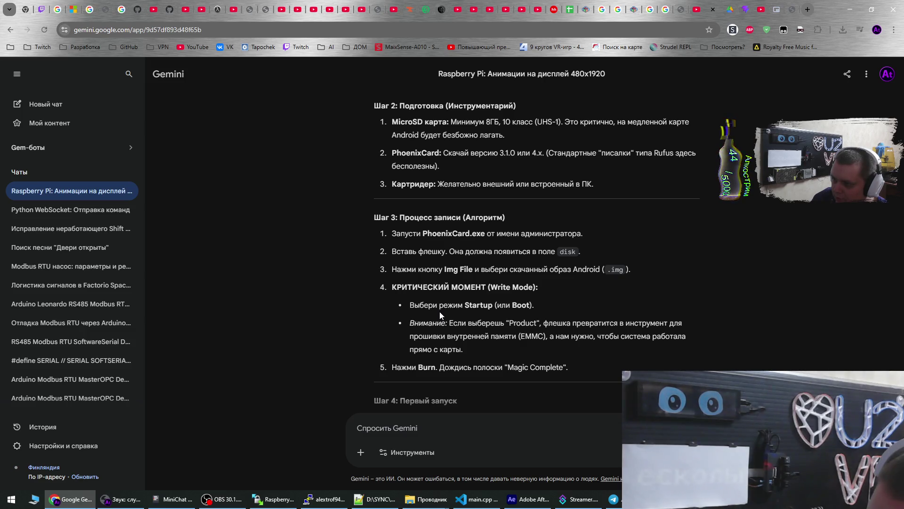
{"action": "left_click", "coordinate": [426, 499]}
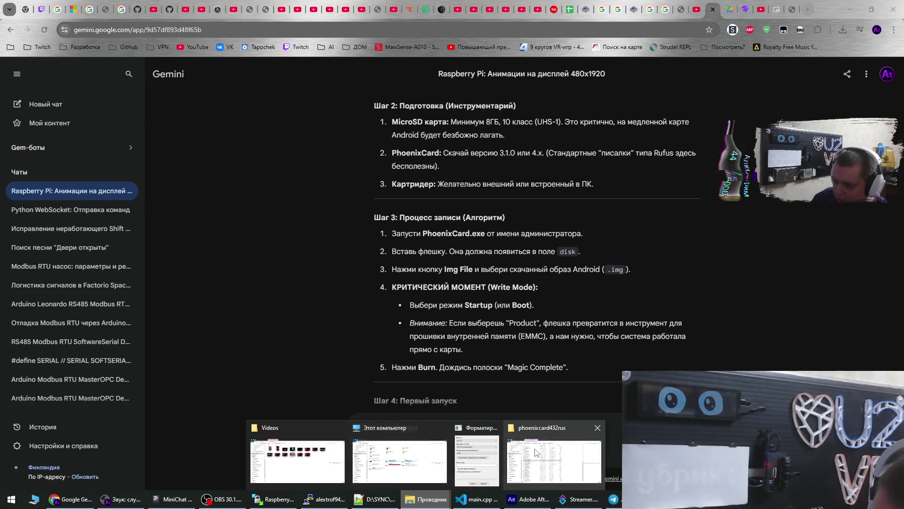
{"action": "left_click", "coordinate": [553, 459]}
From Downloads, extract the OrangePi Android .tar.gz archive into its own folder with 7-Zip
{"action": "left_click", "coordinate": [372, 190]}
{"action": "left_click", "coordinate": [271, 242]}
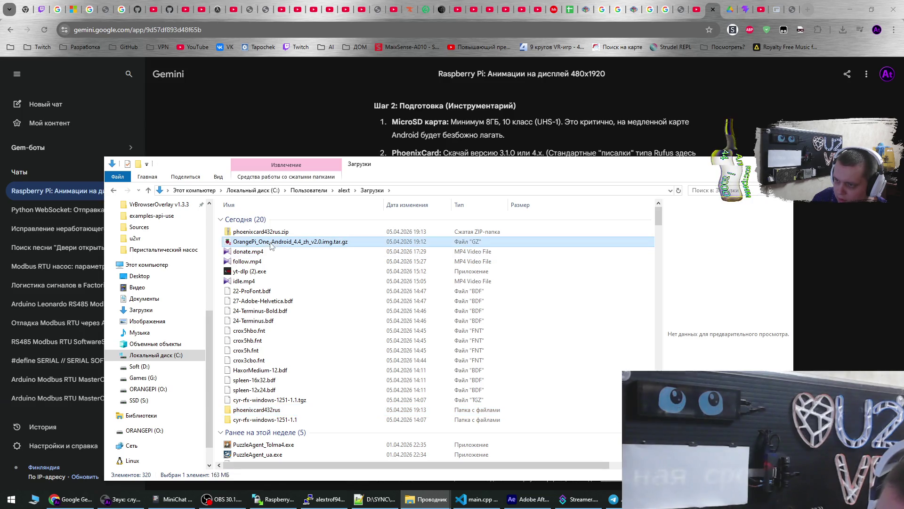
{"action": "right_click", "coordinate": [276, 245]}
{"action": "mouse_move", "coordinate": [328, 281]}
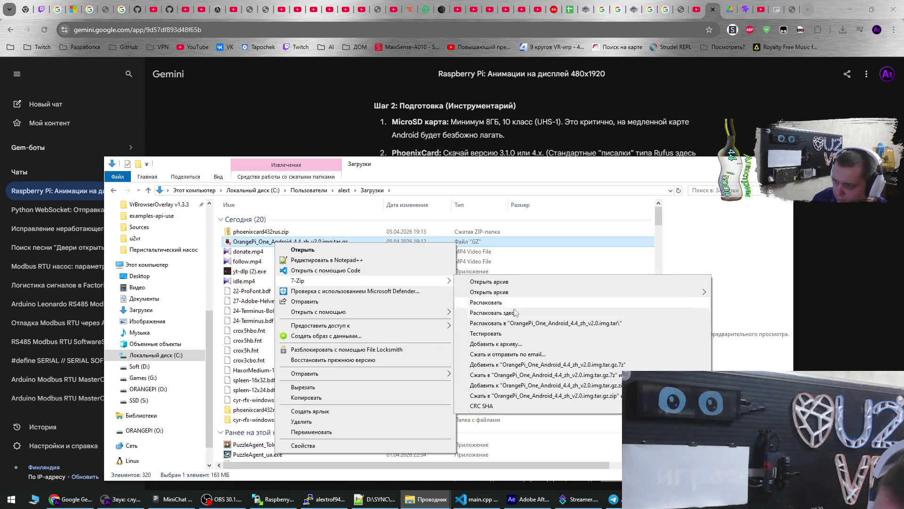
{"action": "left_click", "coordinate": [522, 324]}
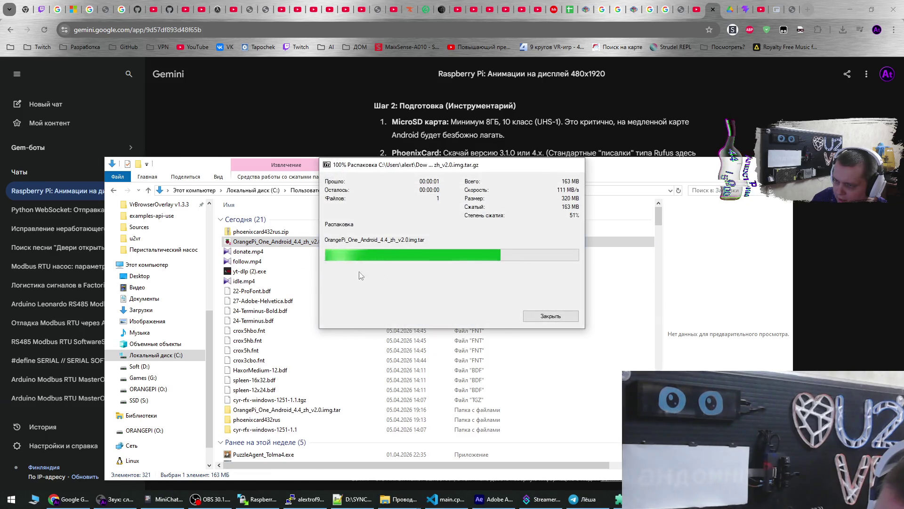
Extract the inner .tar with 7-Zip and open the OrangePi_One_Android_4.4_zh_v2.0.img folder
{"action": "double_click", "coordinate": [260, 410]}
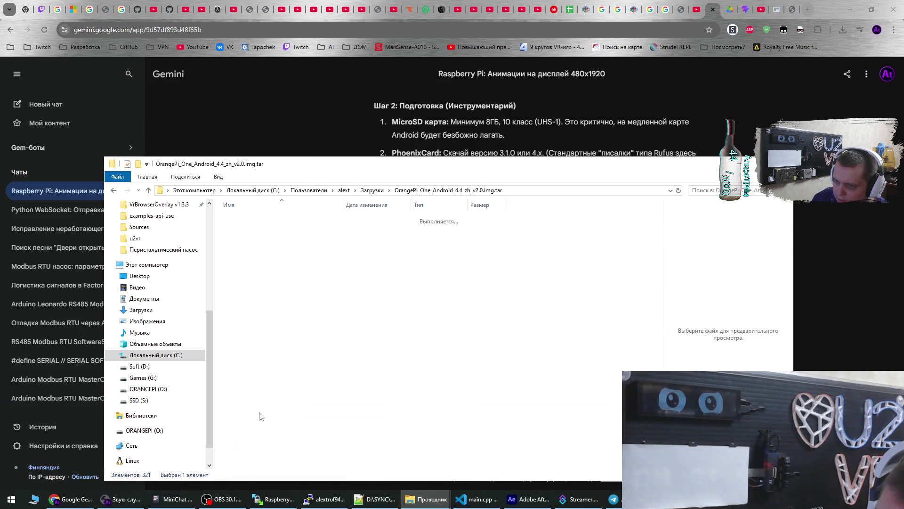
{"action": "right_click", "coordinate": [243, 219]}
{"action": "mouse_move", "coordinate": [329, 255]}
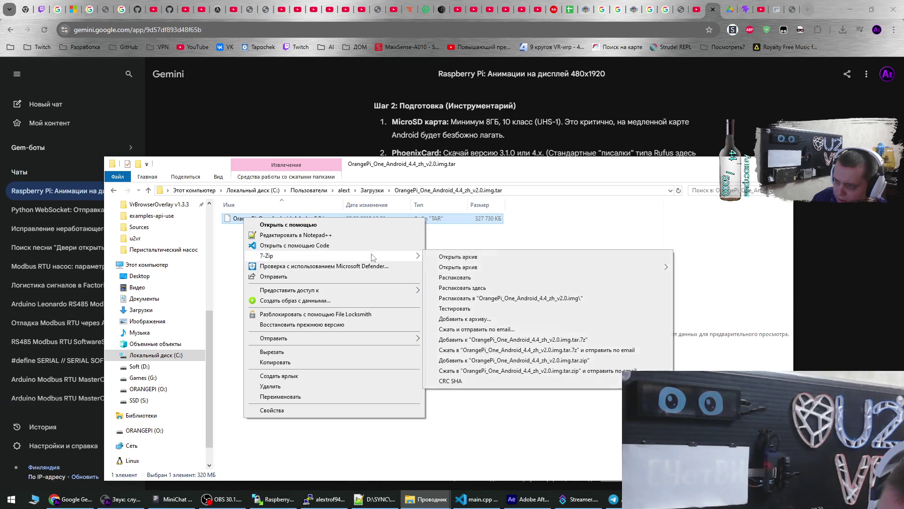
{"action": "left_click", "coordinate": [471, 299]}
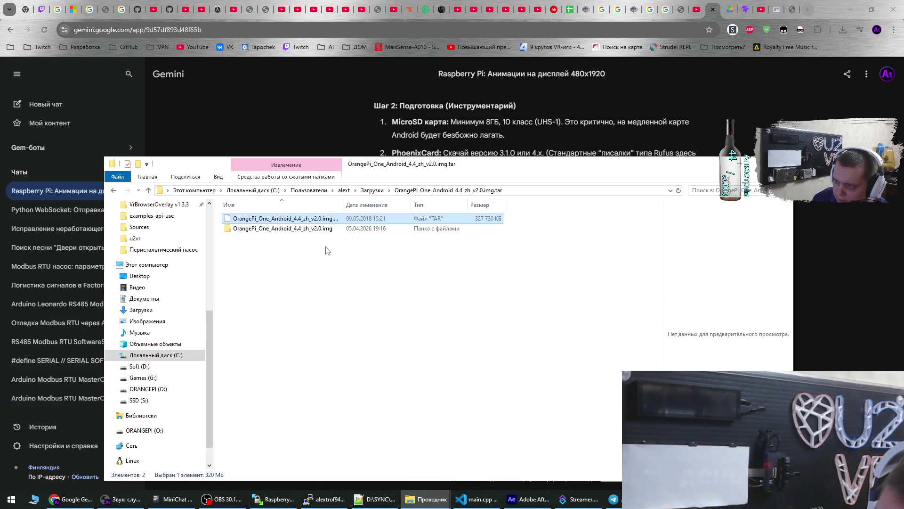
{"action": "double_click", "coordinate": [308, 219]}
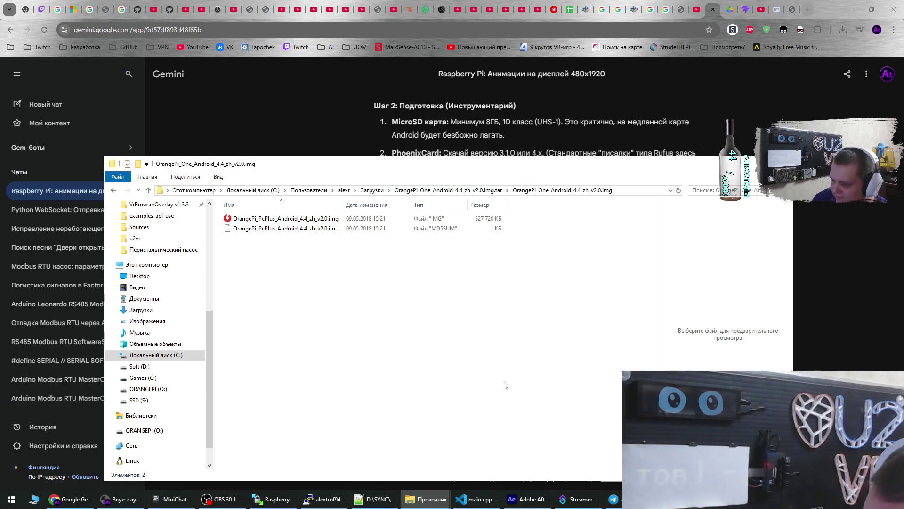
{"action": "key", "text": "alt+Tab"}
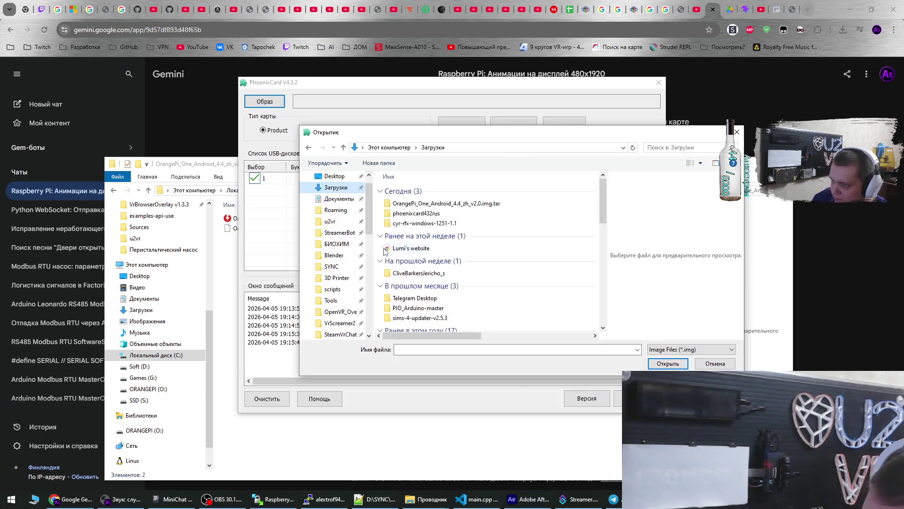
Browse PhoenixCard's image picker into the extracted .img folder, then return to the Gemini guide
{"action": "double_click", "coordinate": [424, 203]}
{"action": "double_click", "coordinate": [434, 198]}
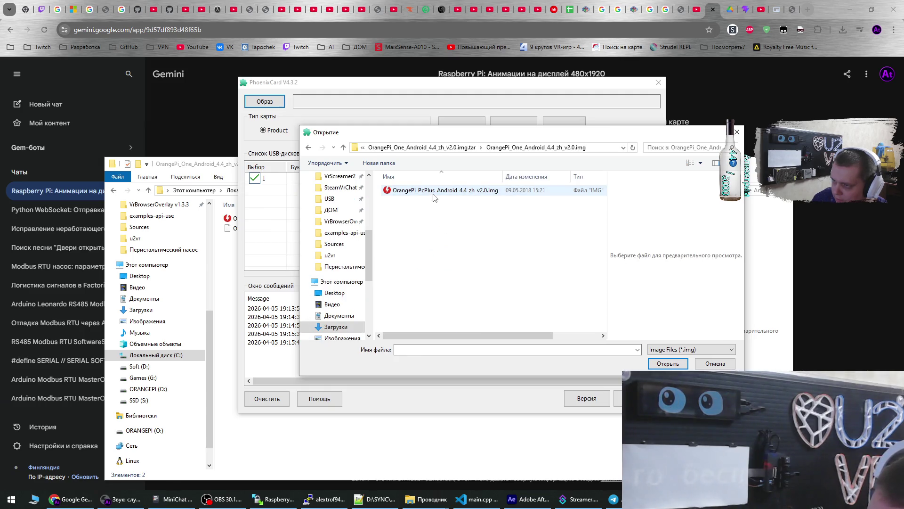
{"action": "left_click", "coordinate": [739, 103]}
{"action": "scroll", "coordinate": [527, 264], "scroll_direction": "up", "scroll_amount": 4}
{"action": "scroll", "coordinate": [500, 282], "scroll_direction": "down", "scroll_amount": 1}
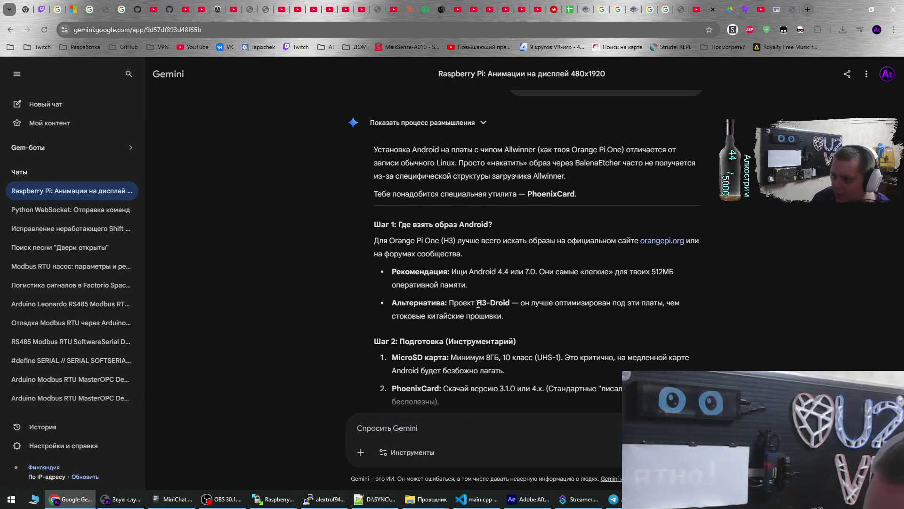
Search Google for H3-Droid copied from Gemini's answer and open the h3droid.com home page
{"action": "left_click_drag", "start_coordinate": [477, 302], "coordinate": [510, 303]}
{"action": "left_click", "coordinate": [810, 5]}
{"action": "type", "text": "H3-Droid"}
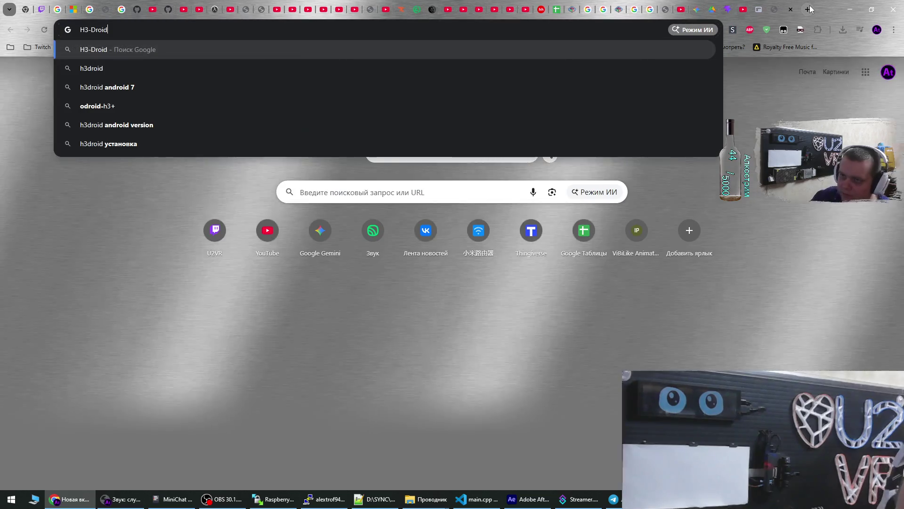
{"action": "key", "text": "Return"}
{"action": "left_click", "coordinate": [171, 181]}
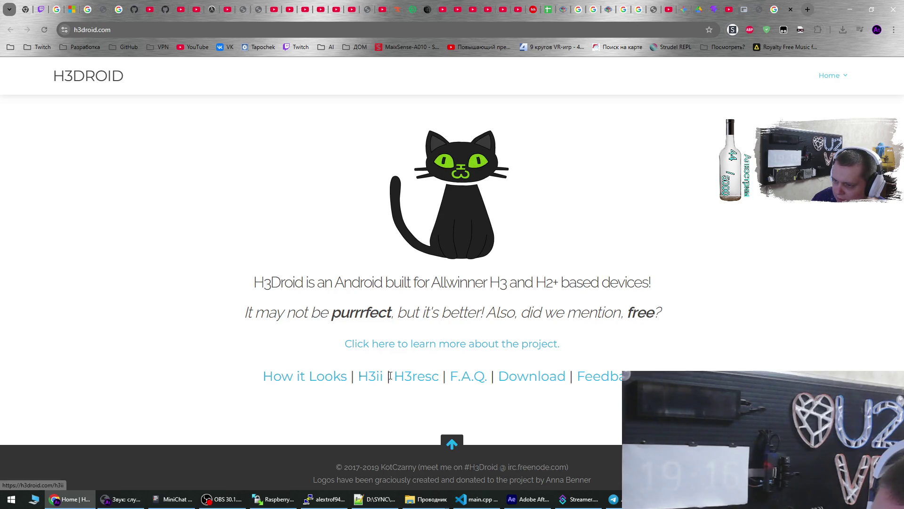
On the H3Droid download page, find Version 1.3.5 and open the h3droid_installer-1.3.5.tar link
{"action": "left_click", "coordinate": [542, 377]}
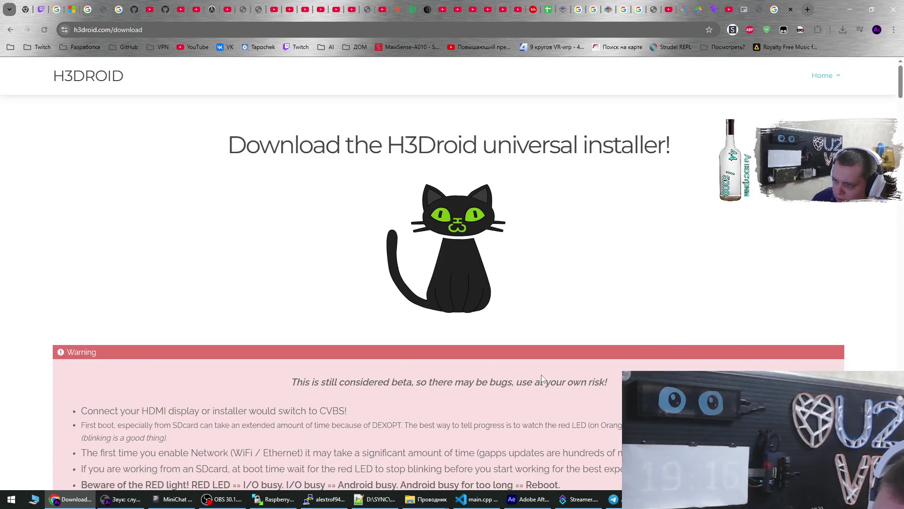
{"action": "scroll", "coordinate": [361, 259], "scroll_direction": "down", "scroll_amount": 4}
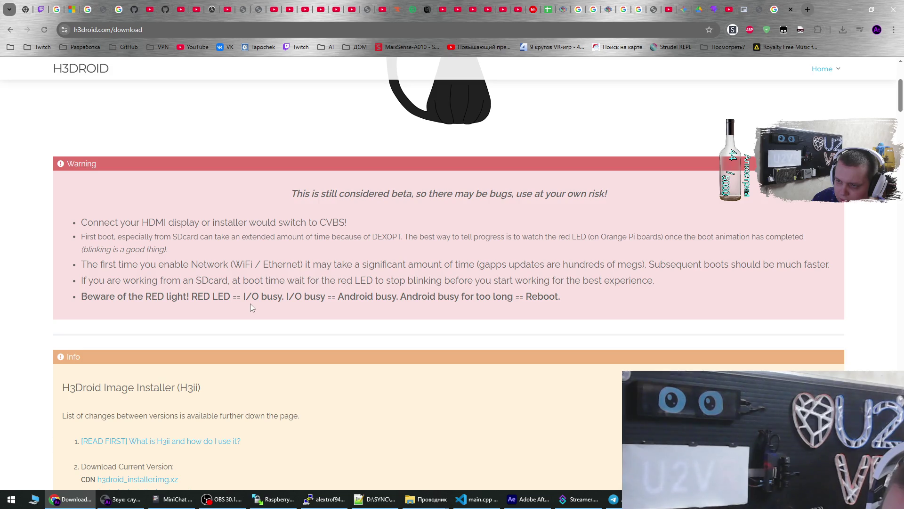
{"action": "scroll", "coordinate": [250, 303], "scroll_direction": "down", "scroll_amount": 3}
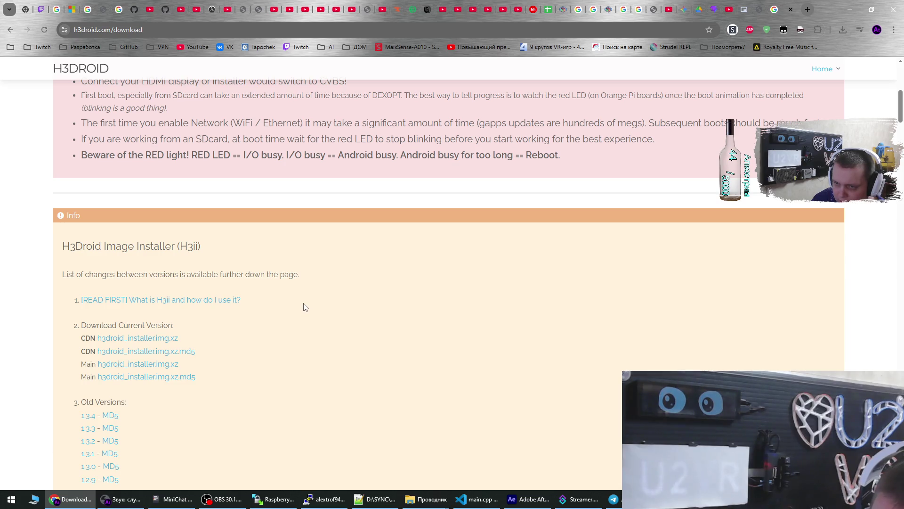
{"action": "scroll", "coordinate": [271, 307], "scroll_direction": "down", "scroll_amount": 2}
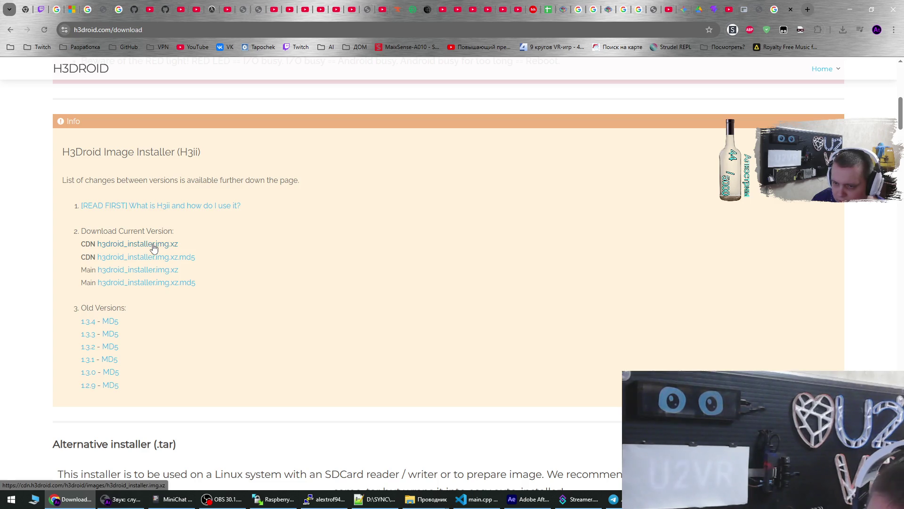
{"action": "scroll", "coordinate": [236, 269], "scroll_direction": "down", "scroll_amount": 3}
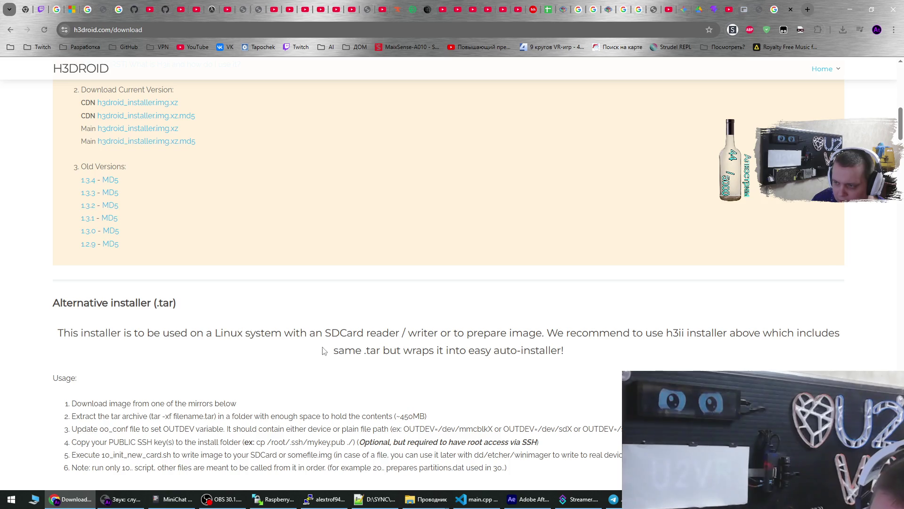
{"action": "scroll", "coordinate": [143, 297], "scroll_direction": "down", "scroll_amount": 3}
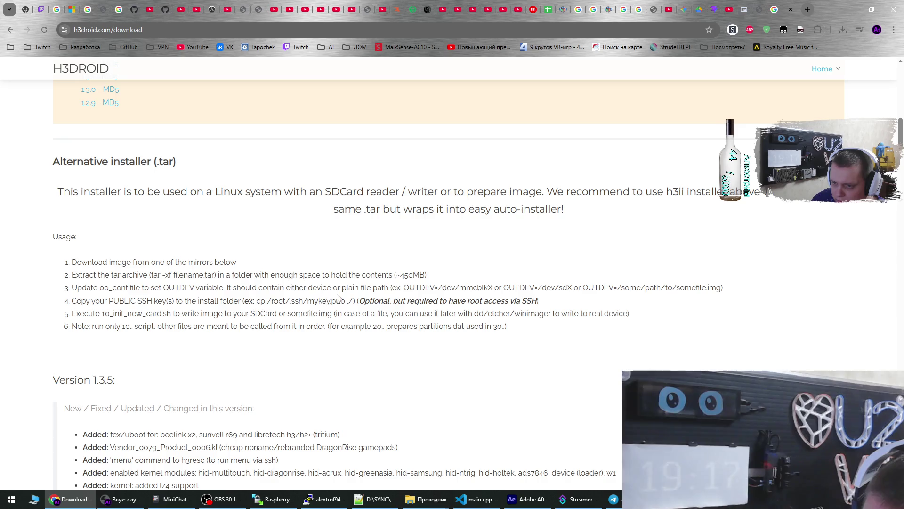
{"action": "scroll", "coordinate": [147, 359], "scroll_direction": "down", "scroll_amount": 10}
{"action": "scroll", "coordinate": [128, 329], "scroll_direction": "up", "scroll_amount": 1}
{"action": "scroll", "coordinate": [132, 330], "scroll_direction": "down", "scroll_amount": 1}
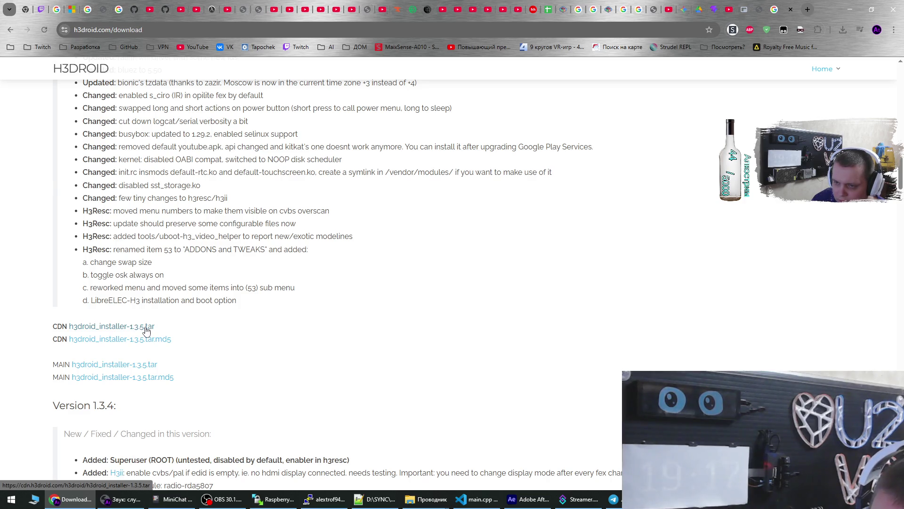
{"action": "left_click", "coordinate": [146, 328]}
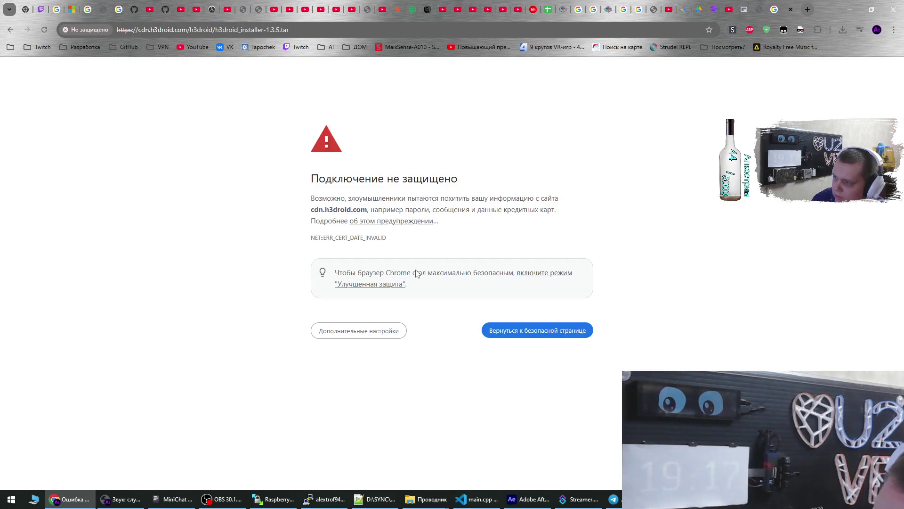
Check the certificate warning details and confirm h3droid_installer-1.3.5.tar is downloading, about 9.5 of 160 MB
{"action": "left_click", "coordinate": [375, 335]}
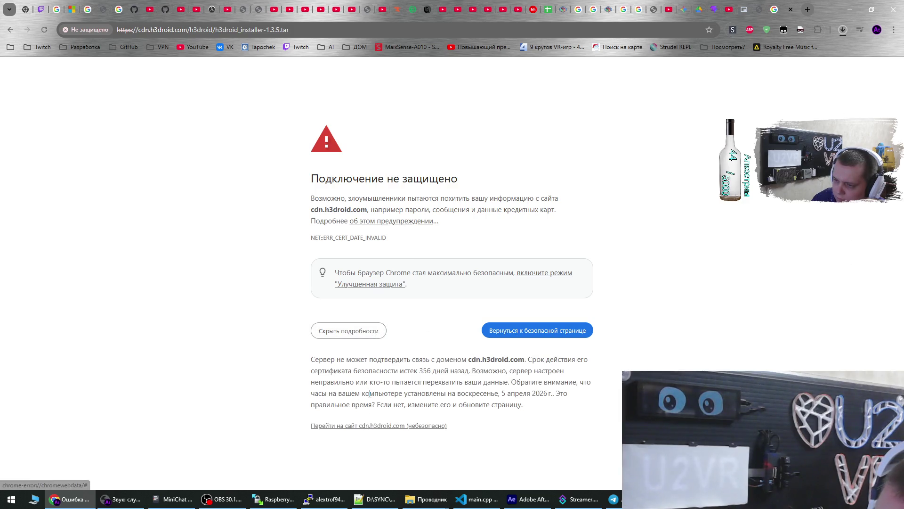
{"action": "left_click", "coordinate": [843, 30]}
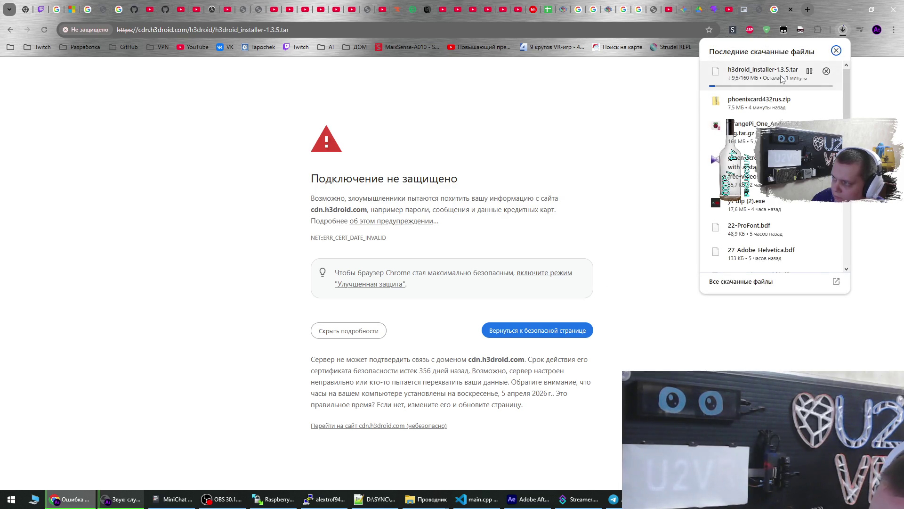
{"action": "left_click", "coordinate": [442, 500]}
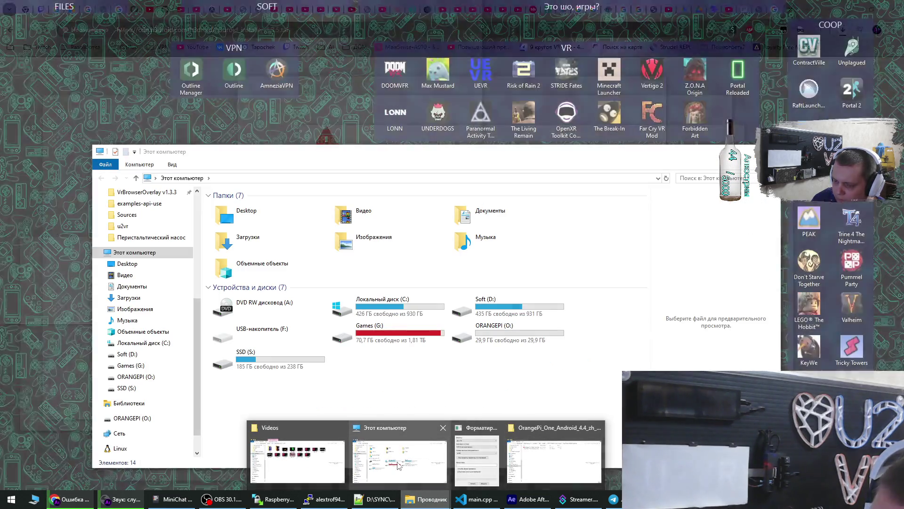
Close the disk-formatting window using the taskbar File Explorer previews
{"action": "left_click", "coordinate": [398, 465]}
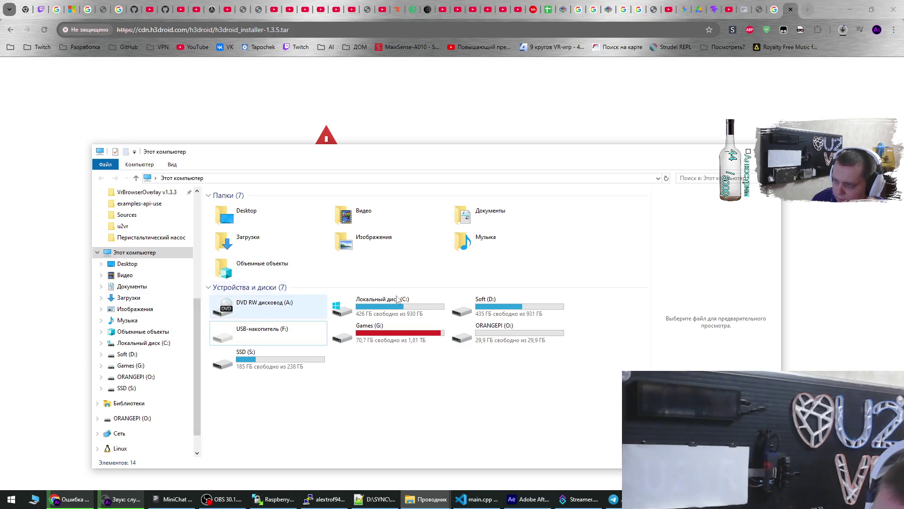
{"action": "key", "text": "alt+Tab"}
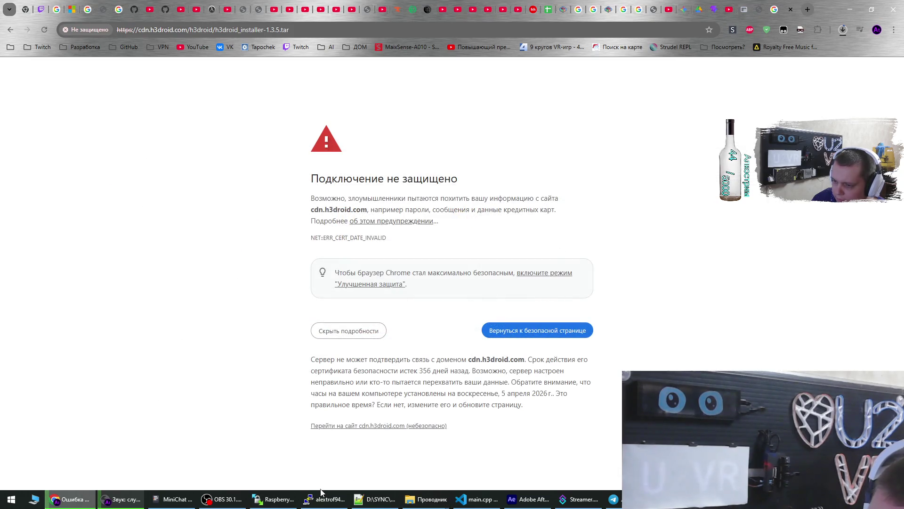
{"action": "mouse_move", "coordinate": [417, 490]}
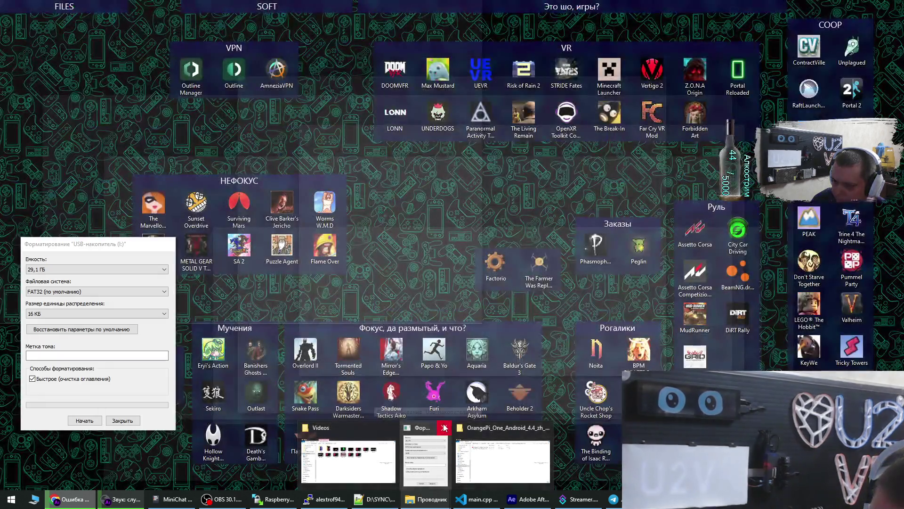
{"action": "left_click", "coordinate": [444, 427]}
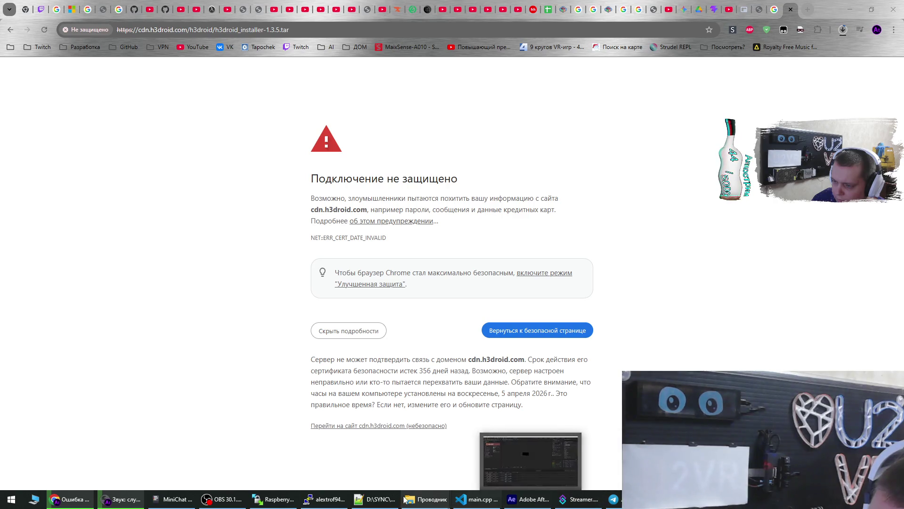
Move the OrangePi image folder up to Downloads, then close Chrome's H3-Droid search tab
{"action": "mouse_move", "coordinate": [413, 500]}
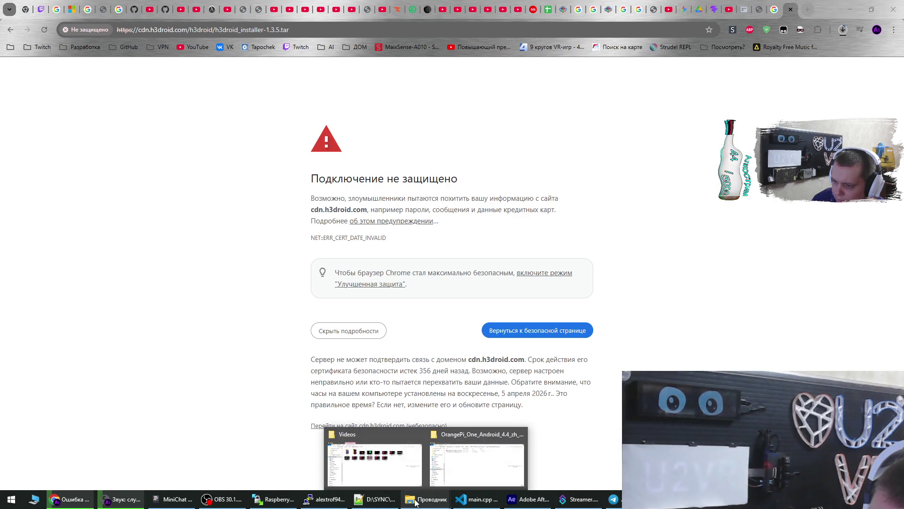
{"action": "left_click", "coordinate": [454, 471]}
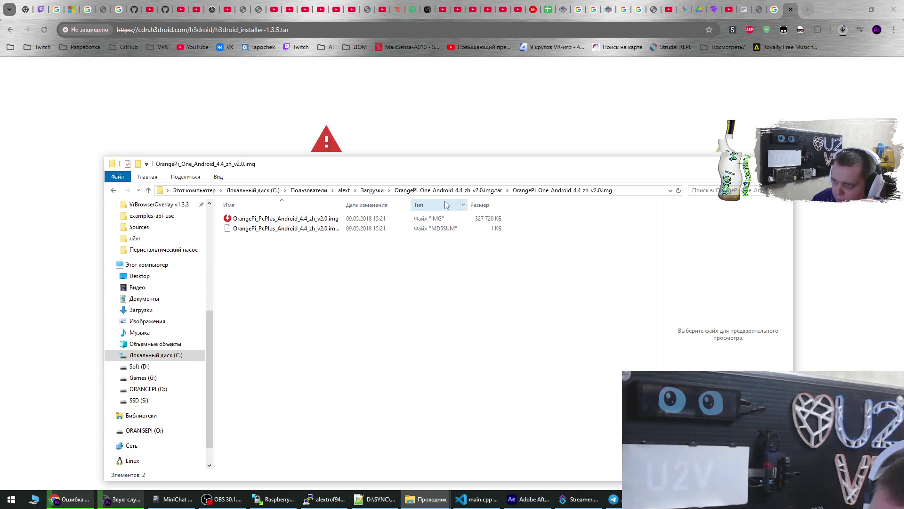
{"action": "left_click", "coordinate": [372, 189]}
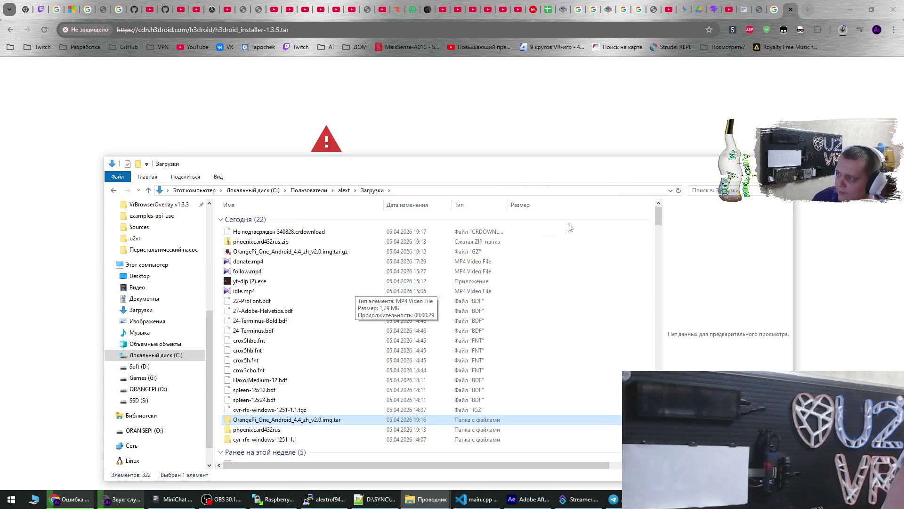
{"action": "left_click", "coordinate": [853, 56]}
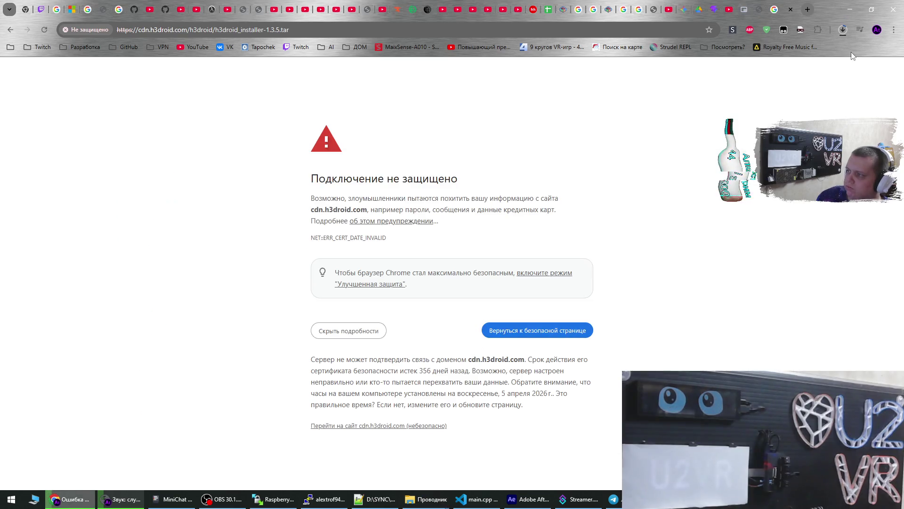
{"action": "middle_click", "coordinate": [773, 6]}
Read Gemini's PhoenixCard flashing steps through to the post-boot advice on USB debugging and Fully Kiosk Browser
{"action": "left_click", "coordinate": [699, 5]}
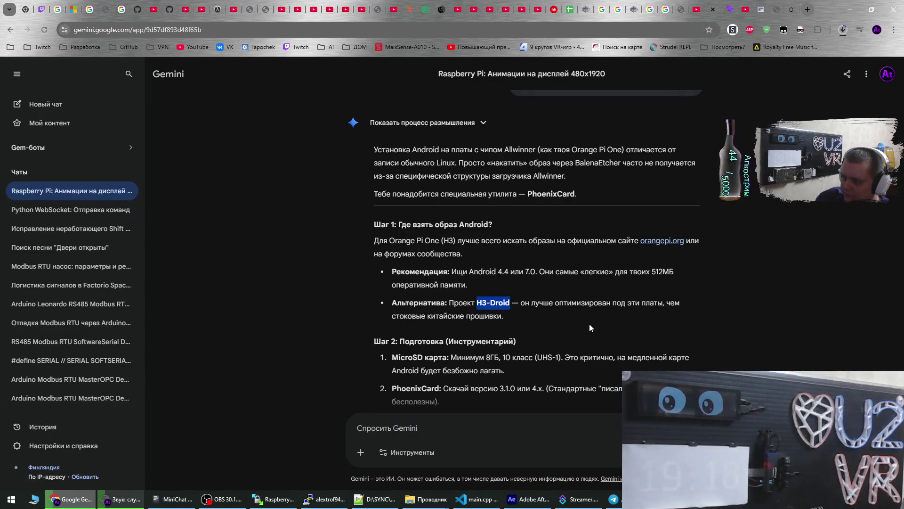
{"action": "scroll", "coordinate": [583, 337], "scroll_direction": "down", "scroll_amount": 2}
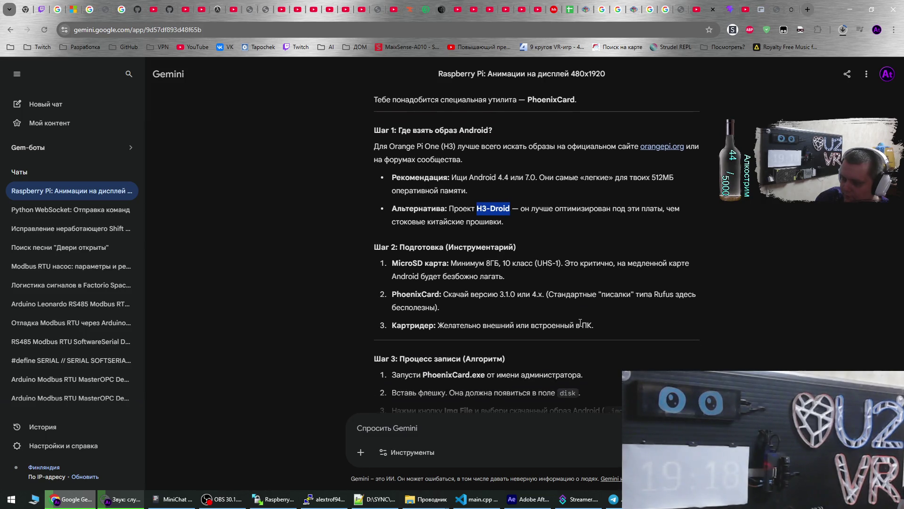
{"action": "scroll", "coordinate": [580, 323], "scroll_direction": "down", "scroll_amount": 1}
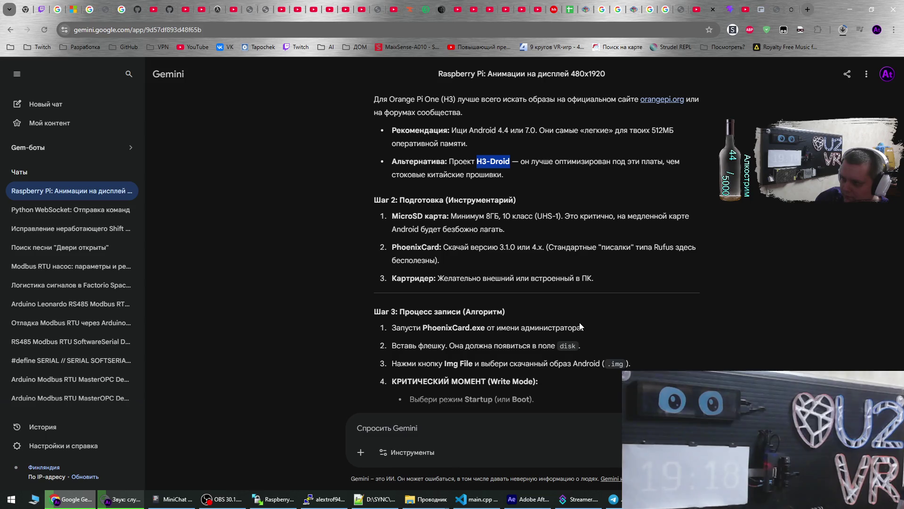
{"action": "scroll", "coordinate": [580, 326], "scroll_direction": "down", "scroll_amount": 1}
{"action": "scroll", "coordinate": [581, 321], "scroll_direction": "down", "scroll_amount": 1}
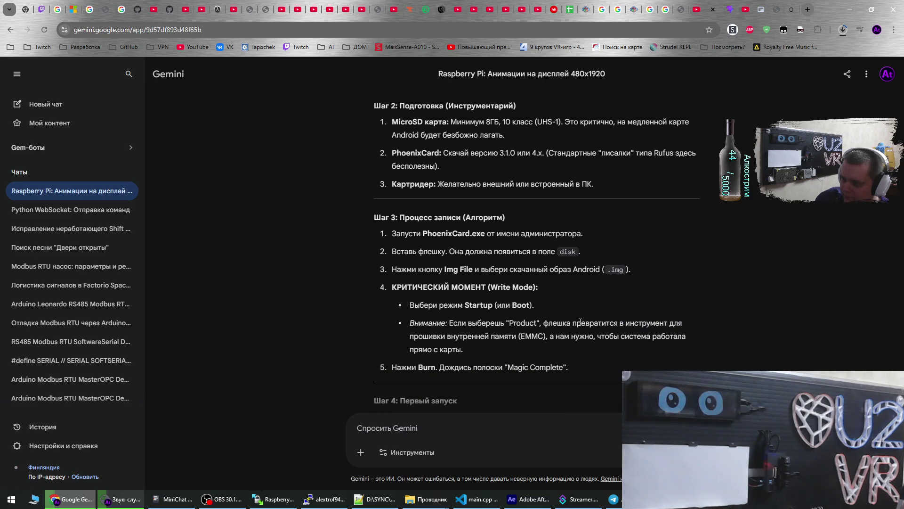
{"action": "scroll", "coordinate": [581, 322], "scroll_direction": "down", "scroll_amount": 1}
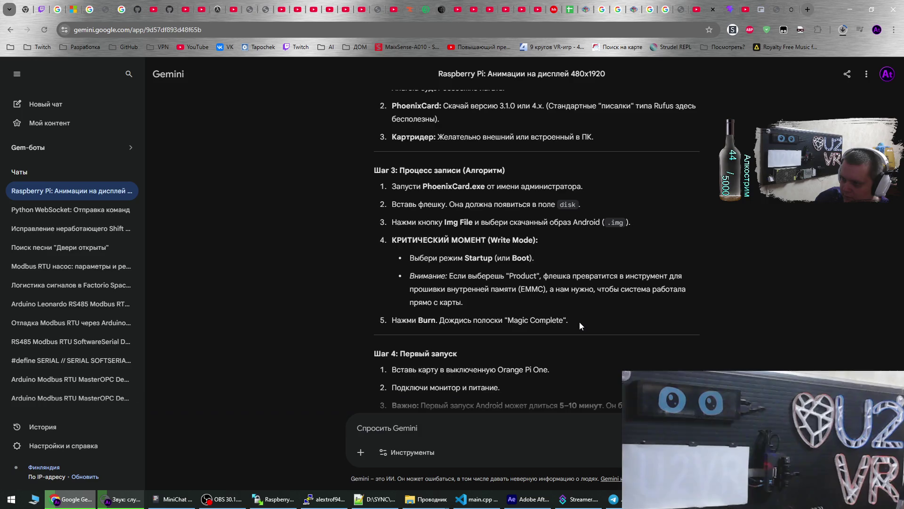
{"action": "scroll", "coordinate": [580, 322], "scroll_direction": "down", "scroll_amount": 1}
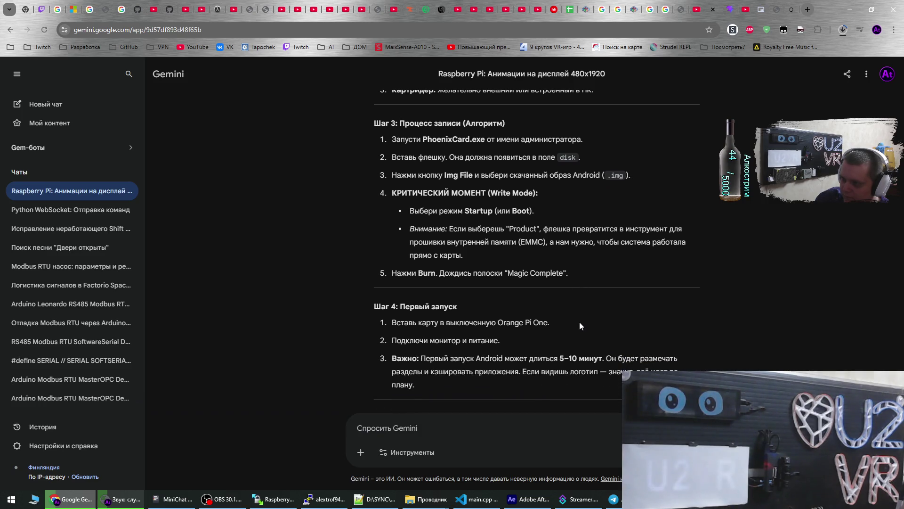
{"action": "scroll", "coordinate": [580, 321], "scroll_direction": "down", "scroll_amount": 1}
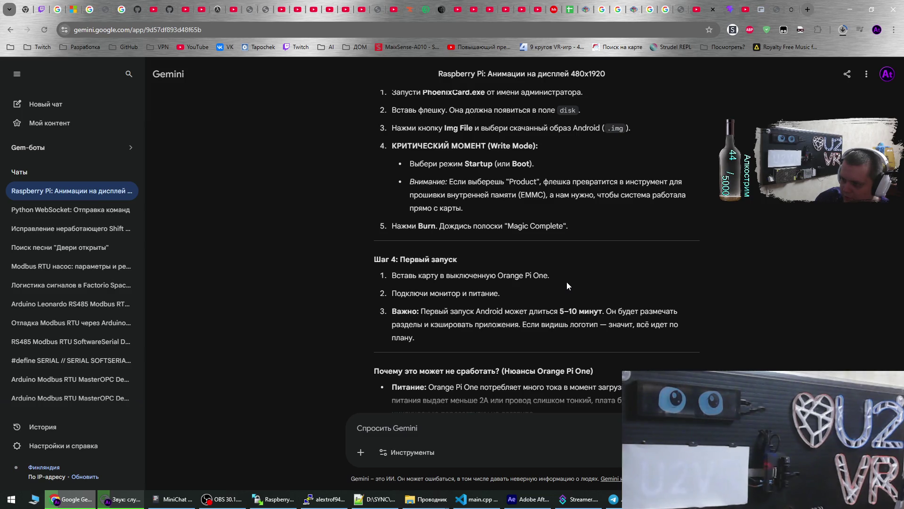
{"action": "scroll", "coordinate": [567, 281], "scroll_direction": "down", "scroll_amount": 1}
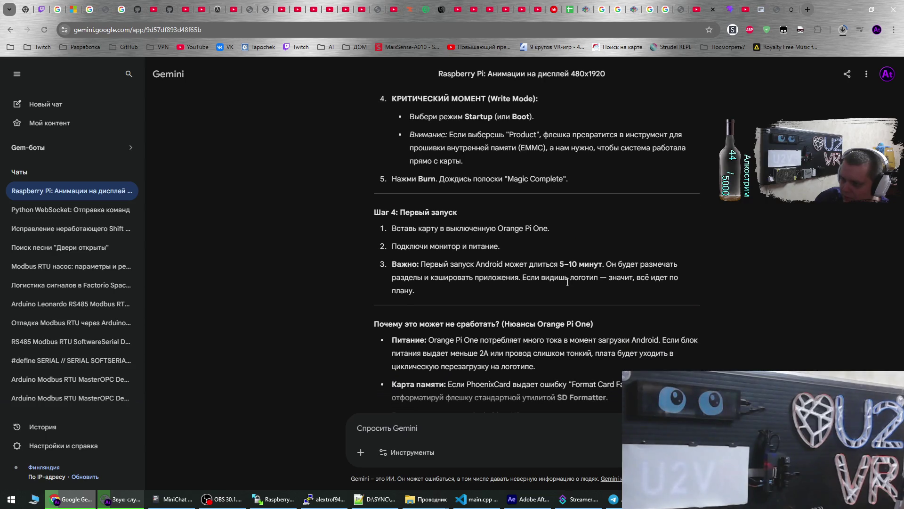
{"action": "scroll", "coordinate": [563, 292], "scroll_direction": "down", "scroll_amount": 1}
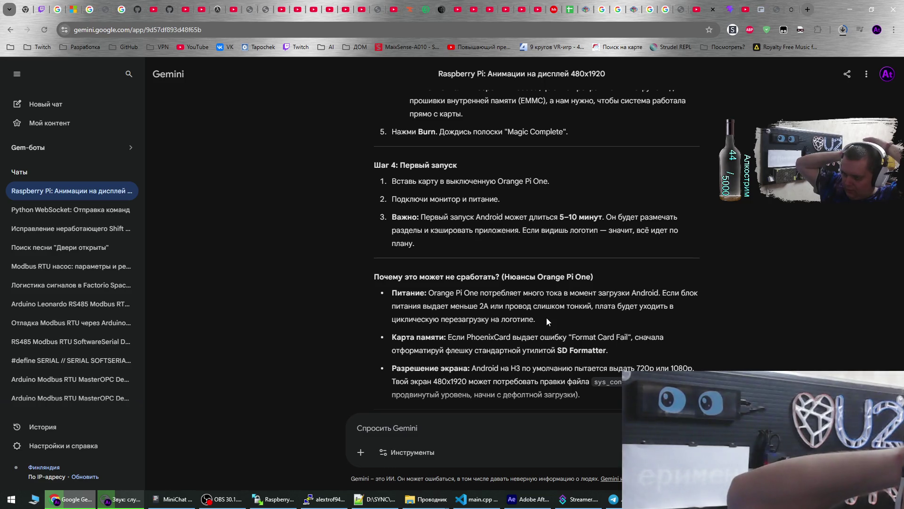
{"action": "scroll", "coordinate": [547, 321], "scroll_direction": "down", "scroll_amount": 2}
{"action": "scroll", "coordinate": [548, 324], "scroll_direction": "down", "scroll_amount": 2}
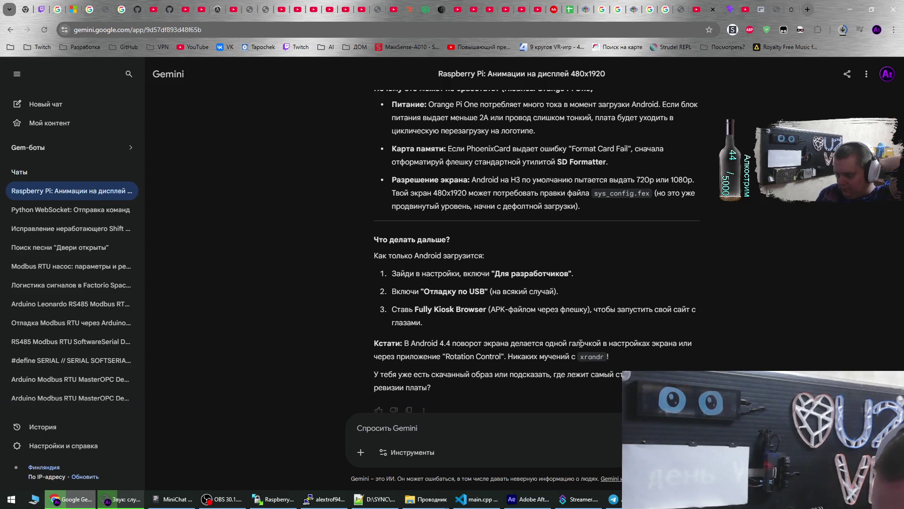
{"action": "scroll", "coordinate": [580, 343], "scroll_direction": "down", "scroll_amount": 1}
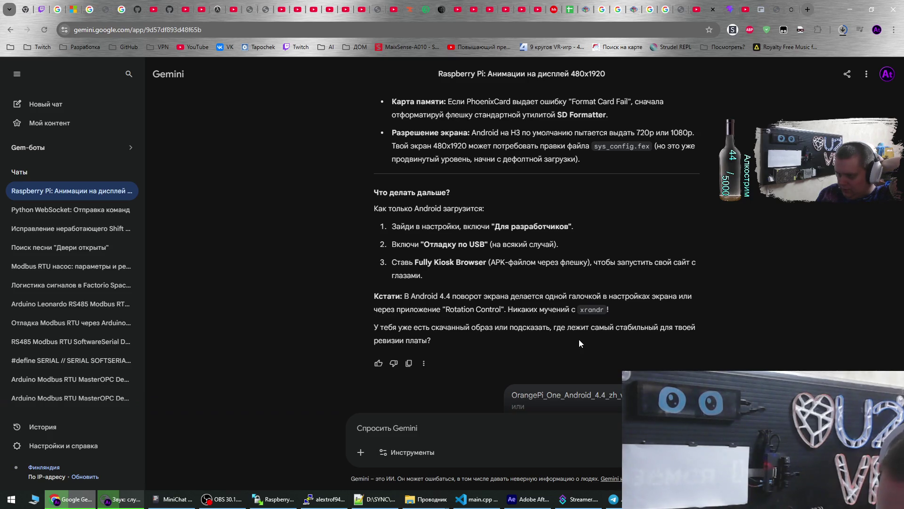
Read Gemini's reply recommending OrangePi_One_Android_4.4_zh_v2.0.img.tar.gz, then scroll back up to the earlier section
{"action": "scroll", "coordinate": [580, 340], "scroll_direction": "down", "scroll_amount": 1}
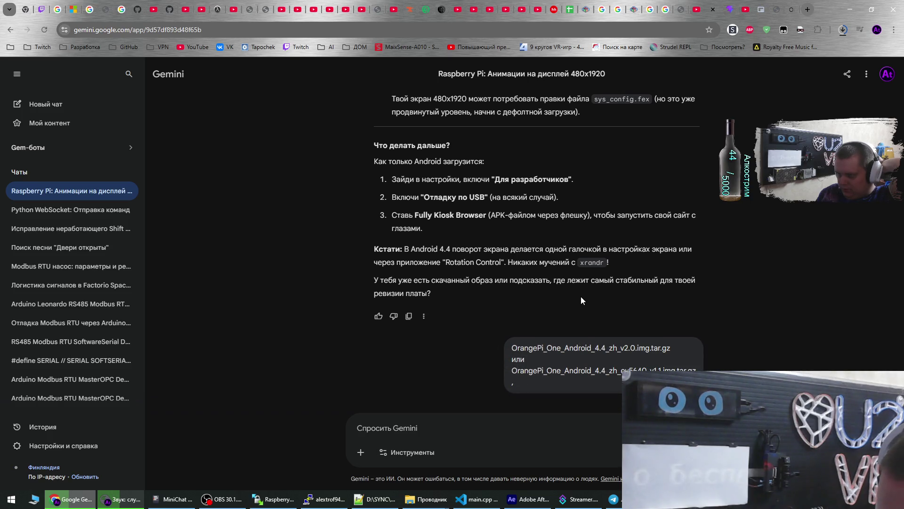
{"action": "scroll", "coordinate": [556, 282], "scroll_direction": "down", "scroll_amount": 4}
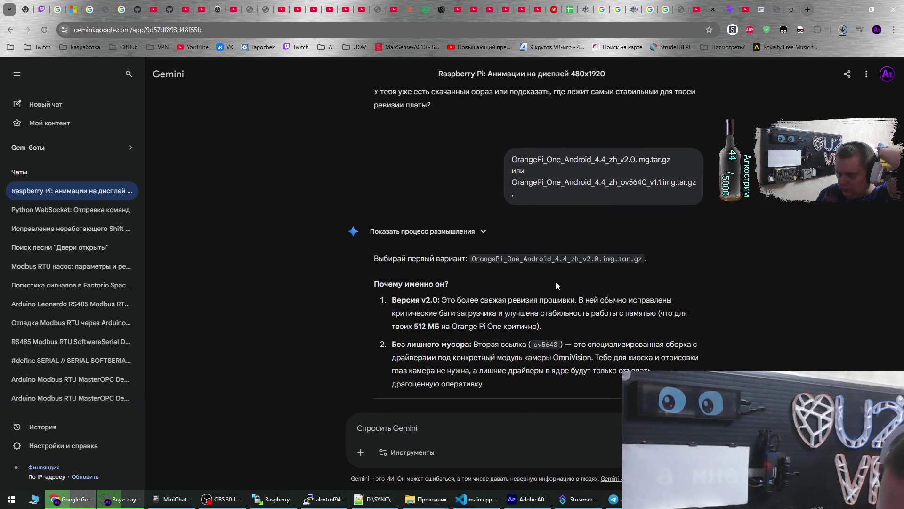
{"action": "scroll", "coordinate": [556, 282], "scroll_direction": "down", "scroll_amount": 4}
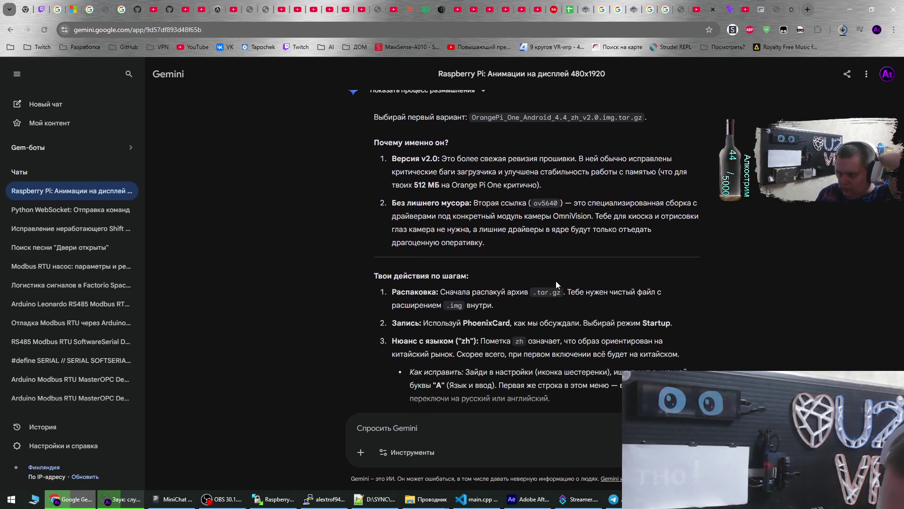
{"action": "scroll", "coordinate": [556, 281], "scroll_direction": "down", "scroll_amount": 2}
{"action": "scroll", "coordinate": [556, 284], "scroll_direction": "down", "scroll_amount": 2}
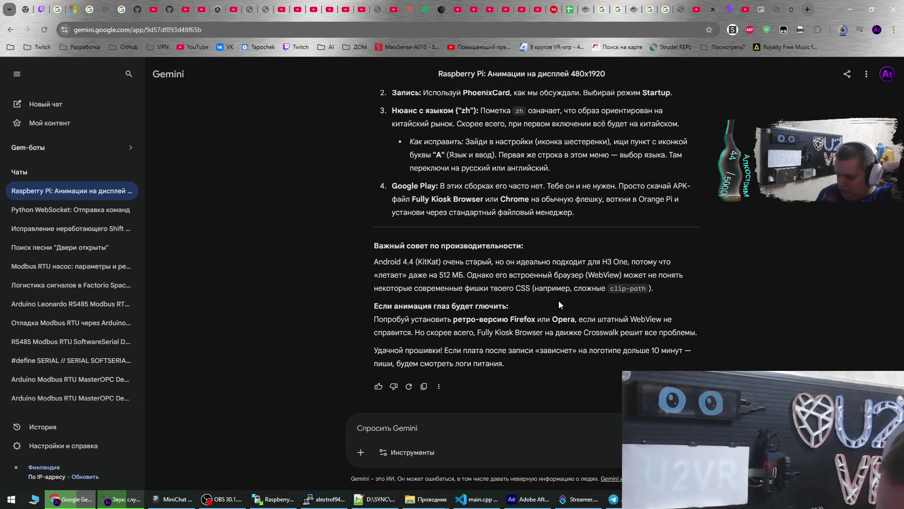
{"action": "scroll", "coordinate": [559, 298], "scroll_direction": "up", "scroll_amount": 10}
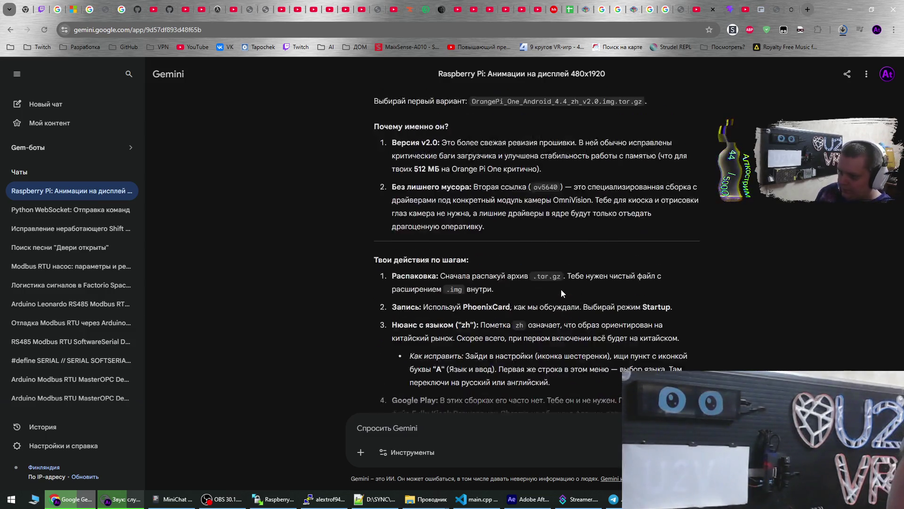
{"action": "scroll", "coordinate": [561, 289], "scroll_direction": "up", "scroll_amount": 4}
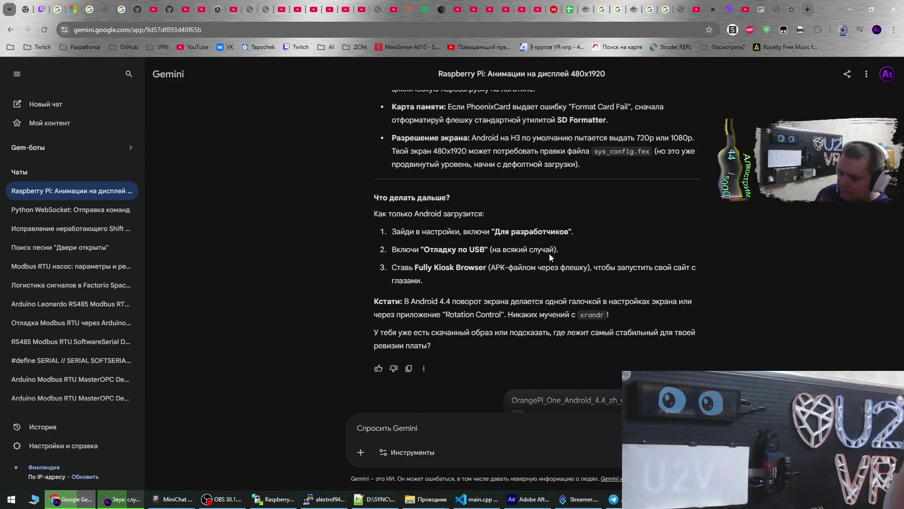
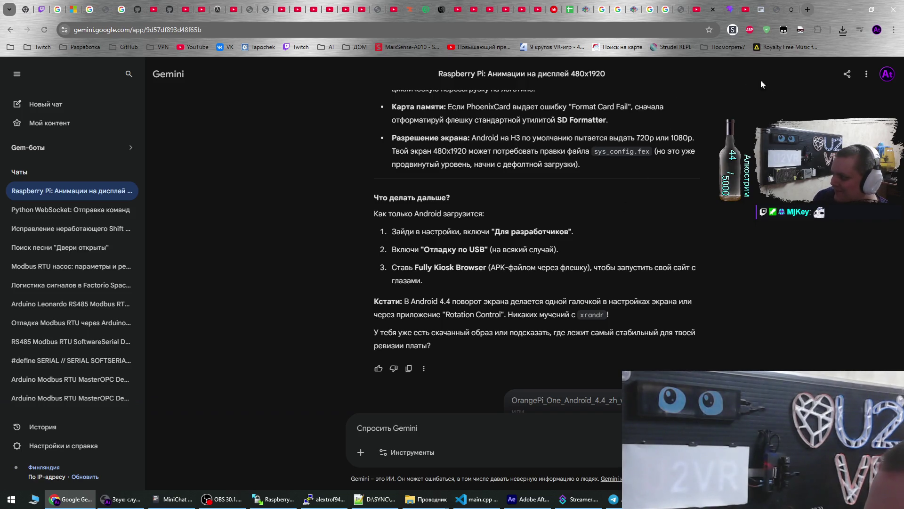
Back PhoenixCard's image picker up to Загрузки and show Chrome's recent downloads list
{"action": "key", "text": "alt+Tab"}
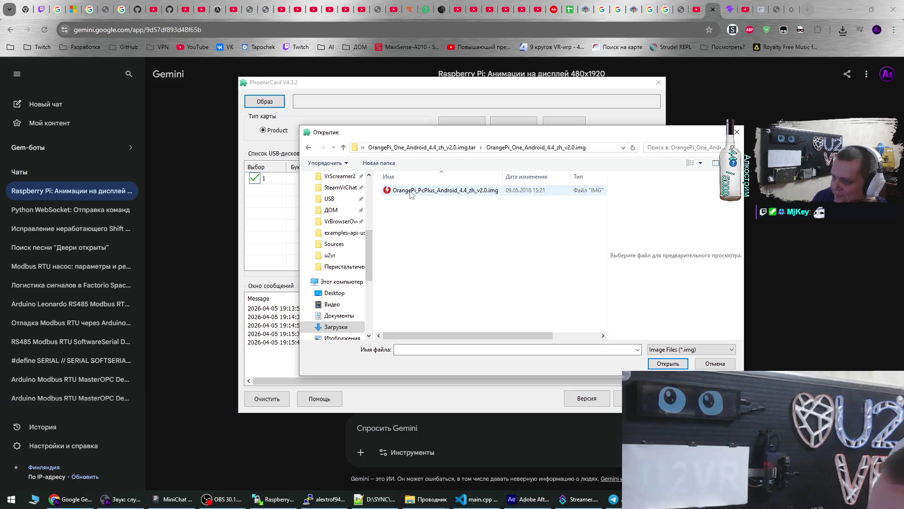
{"action": "left_click", "coordinate": [458, 148]}
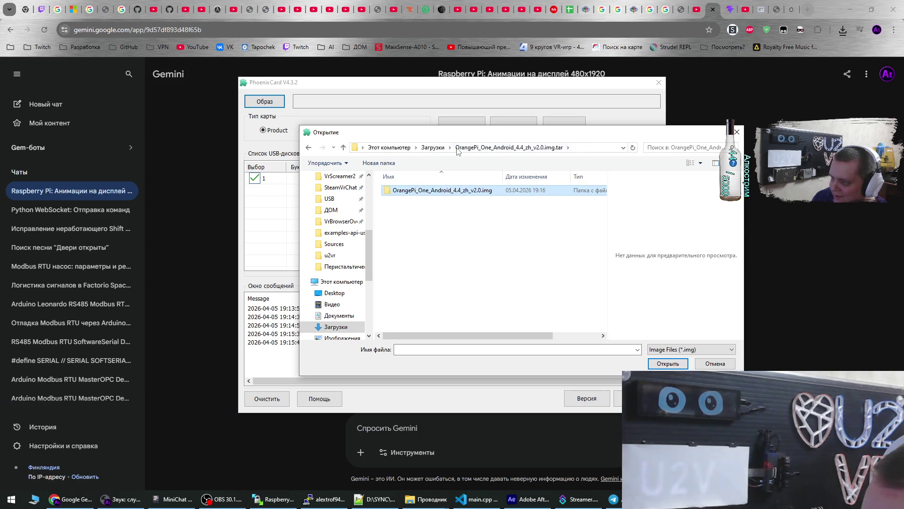
{"action": "left_click", "coordinate": [433, 147]}
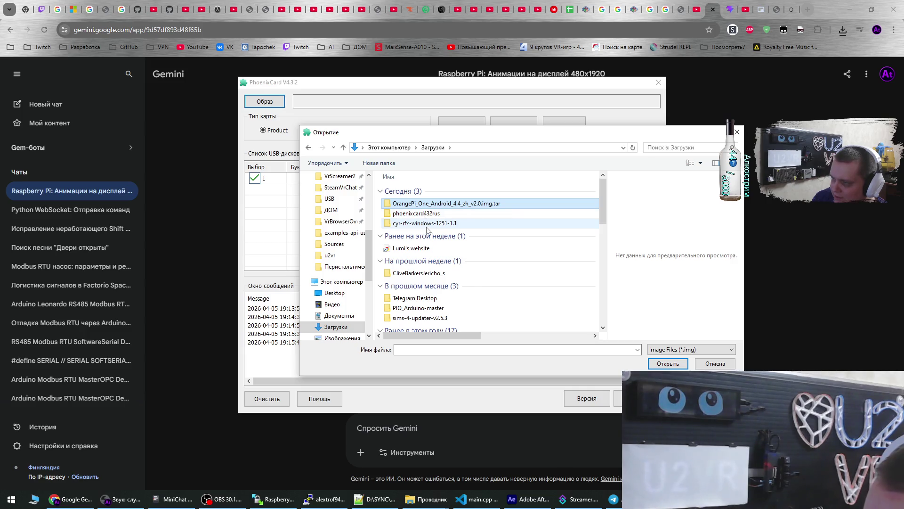
{"action": "left_click", "coordinate": [844, 26]}
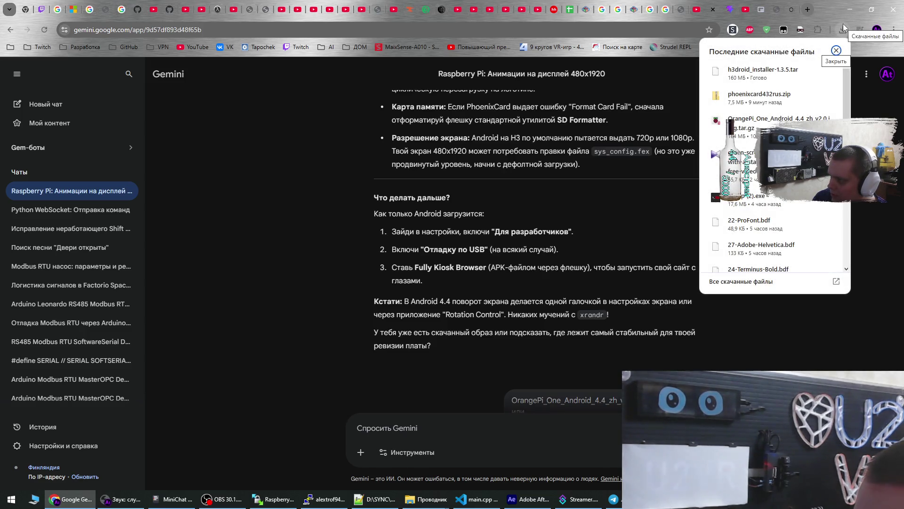
Extract h3droid_installer-1.3.5.tar into its own folder with 7-Zip
{"action": "left_click", "coordinate": [836, 73]}
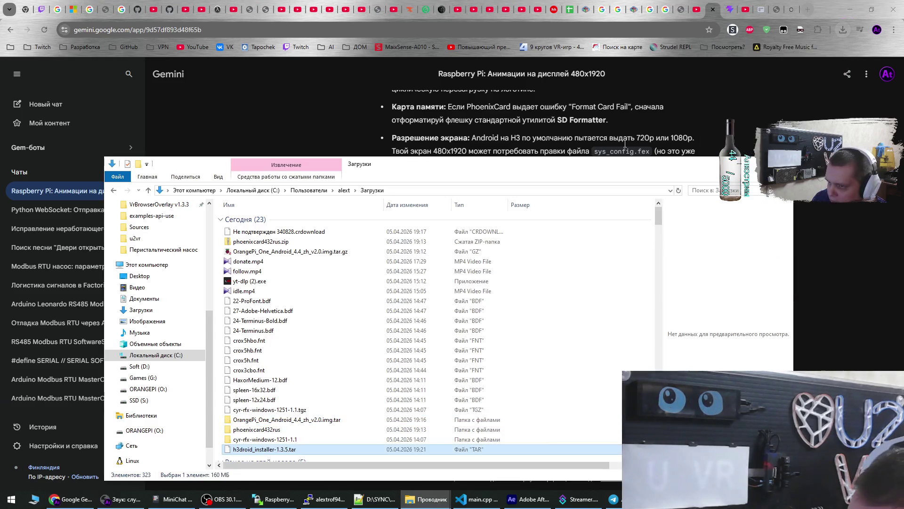
{"action": "right_click", "coordinate": [276, 450]}
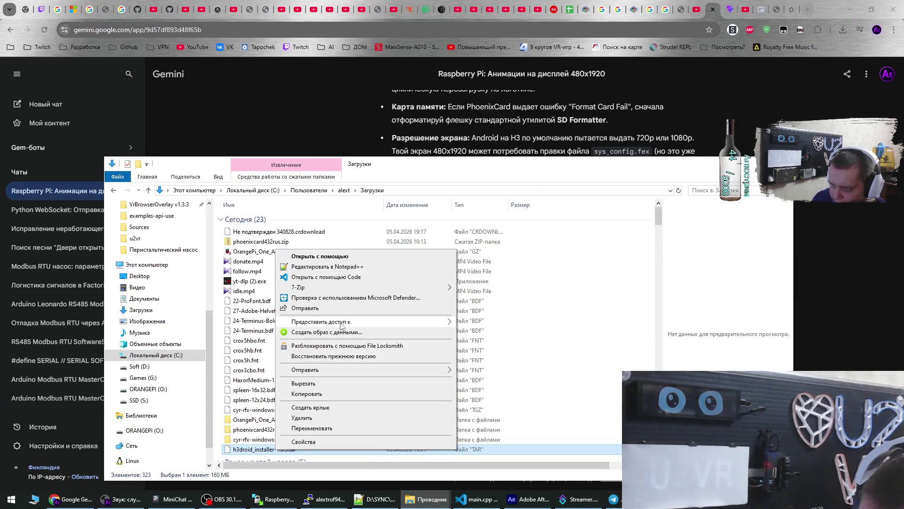
{"action": "mouse_move", "coordinate": [358, 287]}
{"action": "left_click", "coordinate": [485, 331]}
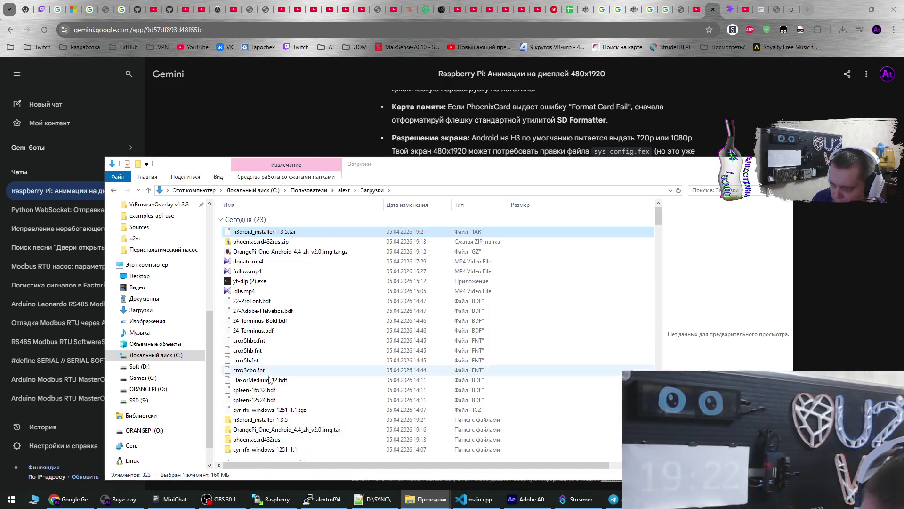
Inspect the extracted h3droid_installer-1.3.5 folder and empty fs_tmp, then return to the h3droid download tab
{"action": "double_click", "coordinate": [265, 419]}
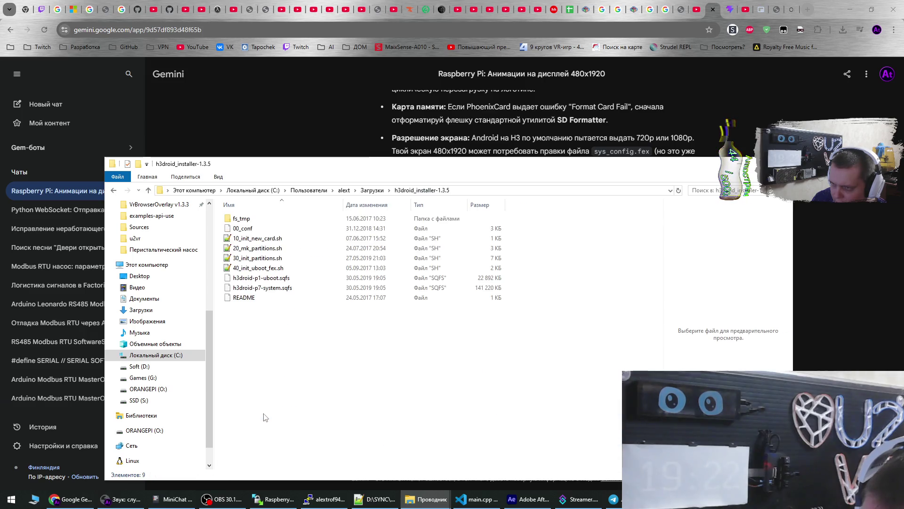
{"action": "double_click", "coordinate": [275, 218]}
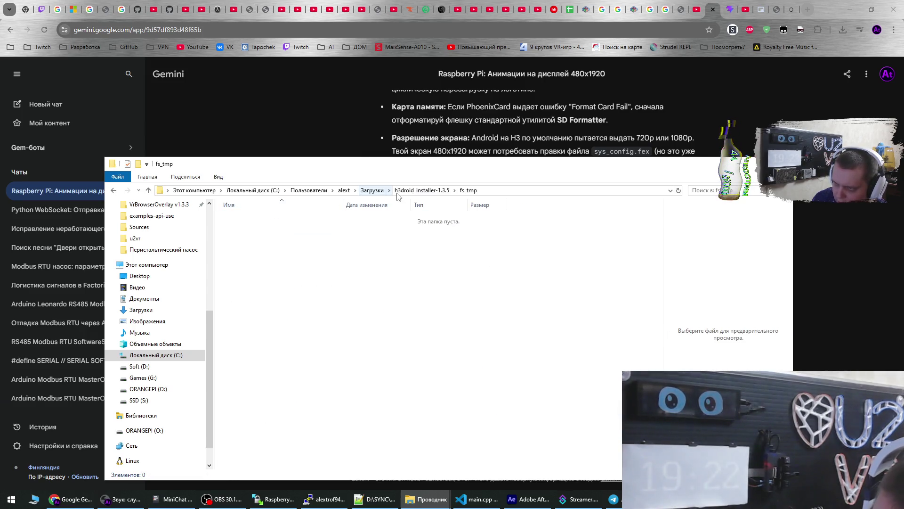
{"action": "left_click", "coordinate": [421, 190]}
{"action": "left_click", "coordinate": [372, 190]}
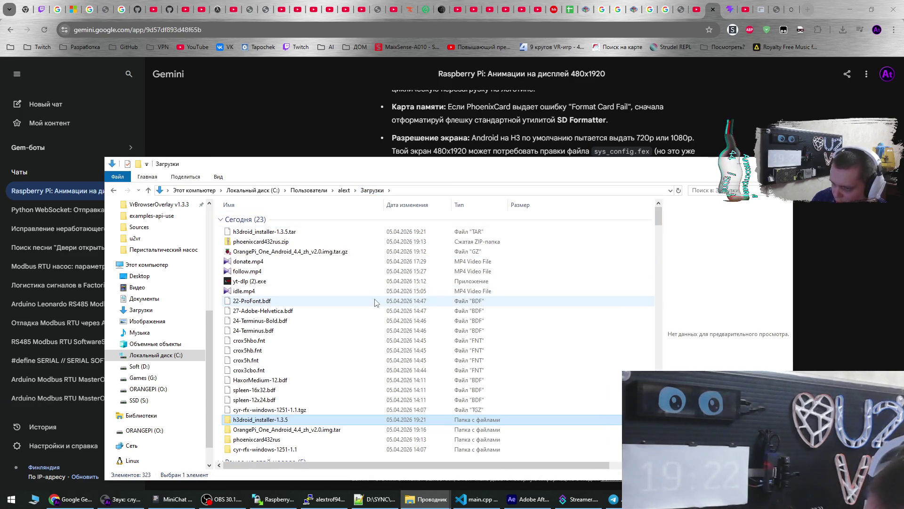
{"action": "left_click", "coordinate": [782, 6]}
{"action": "left_click", "coordinate": [789, 6]}
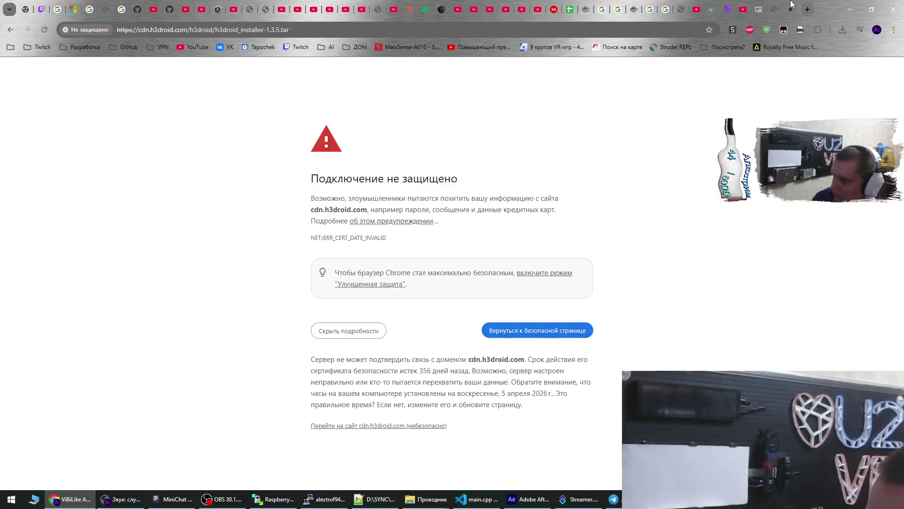
Start downloading h3droid_installer.img.xz from the h3droid.com CDN link
{"action": "left_click", "coordinate": [10, 30]}
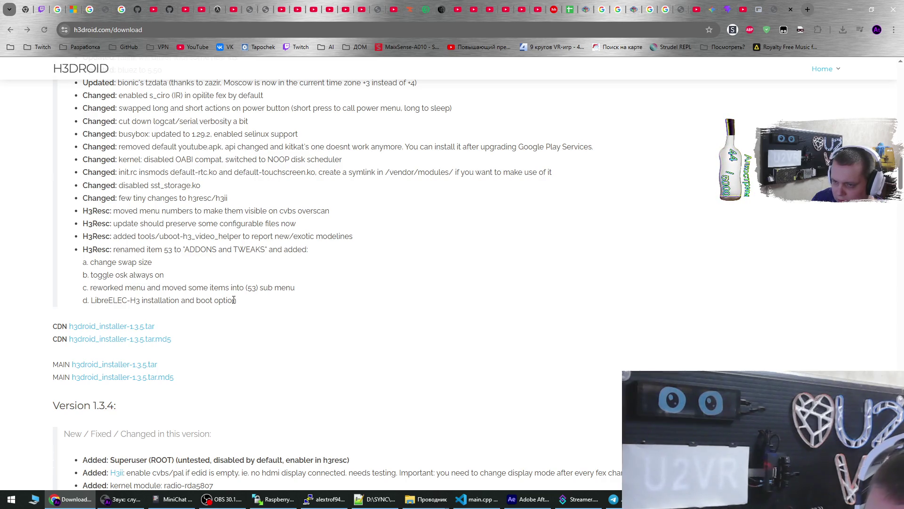
{"action": "scroll", "coordinate": [238, 306], "scroll_direction": "down", "scroll_amount": 5}
{"action": "scroll", "coordinate": [240, 309], "scroll_direction": "up", "scroll_amount": 3}
{"action": "scroll", "coordinate": [239, 309], "scroll_direction": "up", "scroll_amount": 5}
{"action": "scroll", "coordinate": [239, 309], "scroll_direction": "down", "scroll_amount": 15}
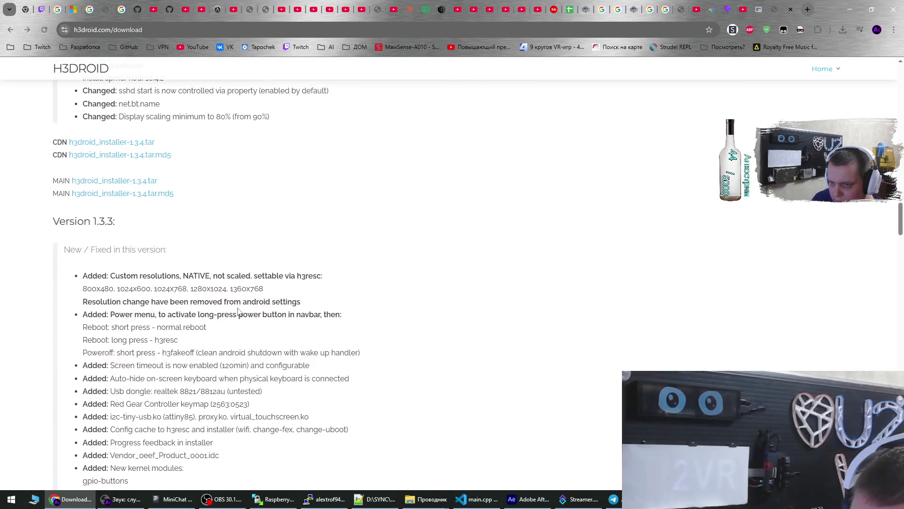
{"action": "scroll", "coordinate": [239, 311], "scroll_direction": "up", "scroll_amount": 6}
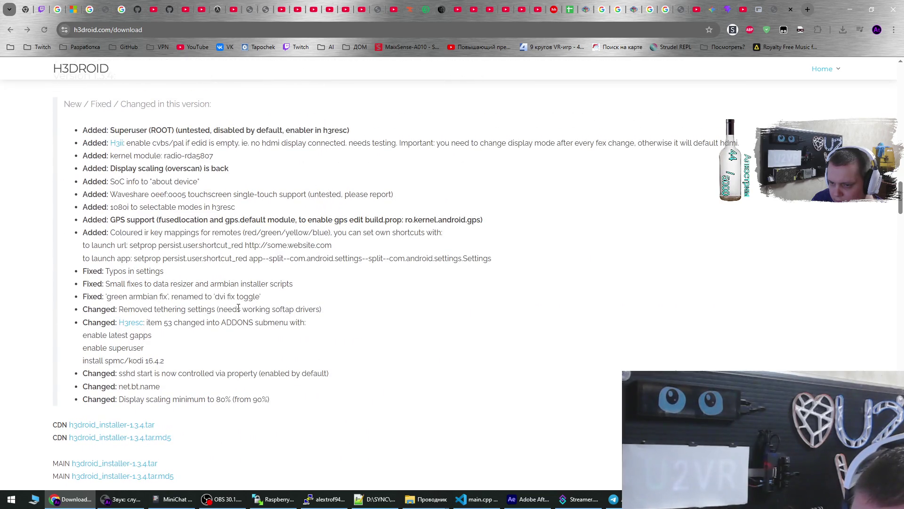
{"action": "scroll", "coordinate": [238, 309], "scroll_direction": "up", "scroll_amount": 20}
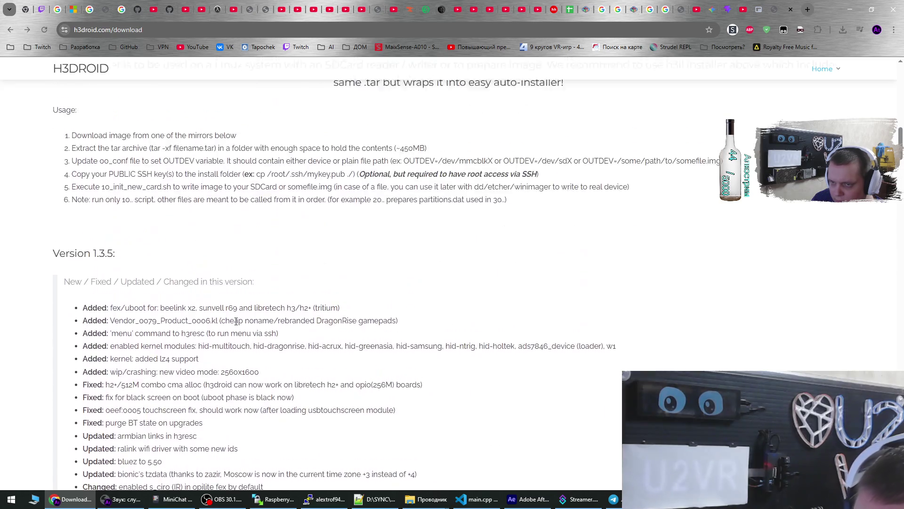
{"action": "scroll", "coordinate": [236, 321], "scroll_direction": "up", "scroll_amount": 5}
{"action": "scroll", "coordinate": [217, 322], "scroll_direction": "down", "scroll_amount": 2}
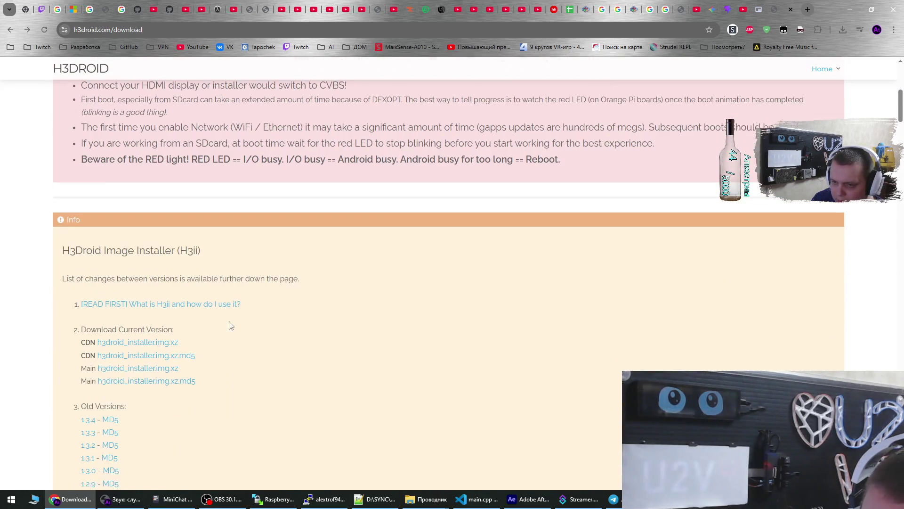
{"action": "left_click", "coordinate": [142, 339]}
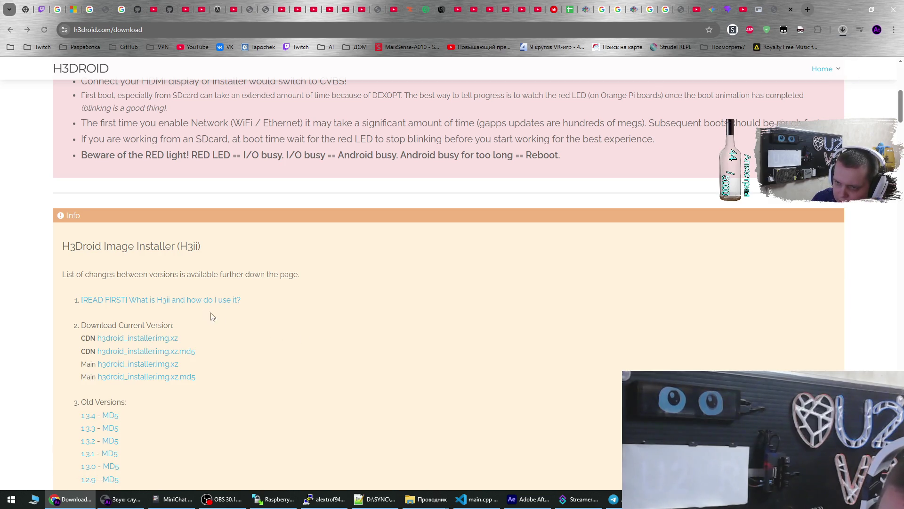
Read the [READ FIRST] H3 Image Installer guide, then return to PhoenixCard's image picker
{"action": "left_click", "coordinate": [184, 301]}
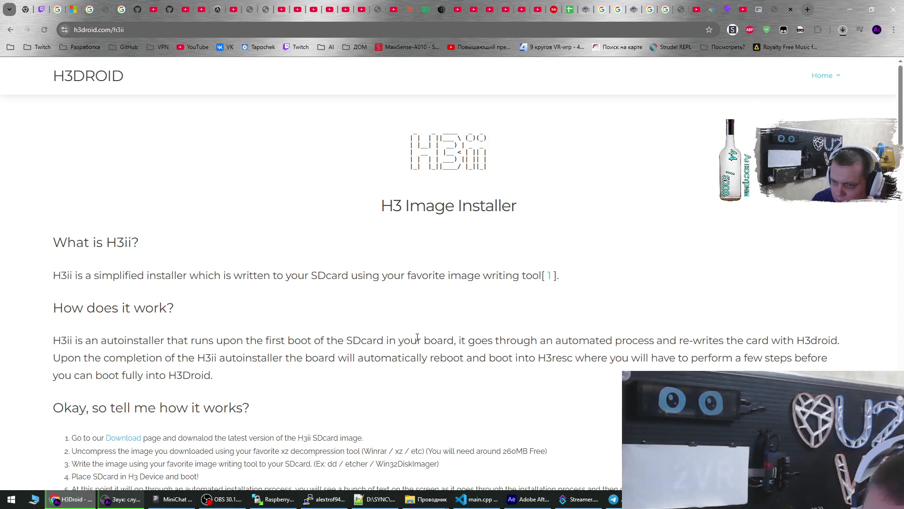
{"action": "scroll", "coordinate": [417, 339], "scroll_direction": "down", "scroll_amount": 1}
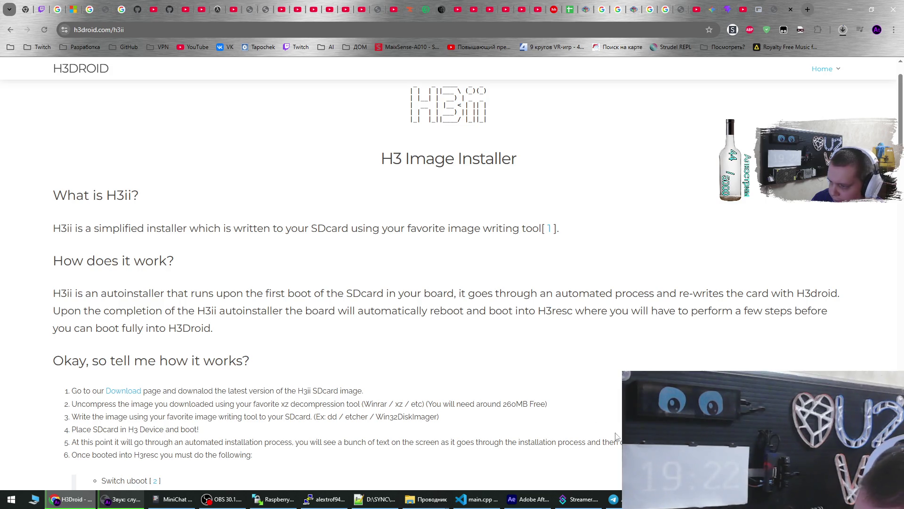
{"action": "left_click", "coordinate": [617, 499]}
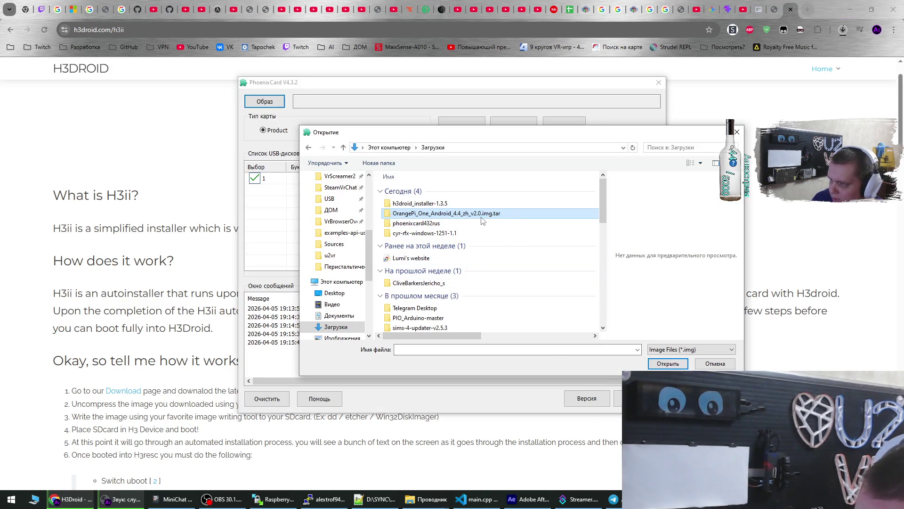
Load OrangePi_PcPlus_Android_4.4_zh_v2.0.img in PhoenixCard with StartUp mode, then switch to the Gemini chat
{"action": "double_click", "coordinate": [458, 216]}
{"action": "double_click", "coordinate": [453, 191]}
{"action": "double_click", "coordinate": [452, 191]}
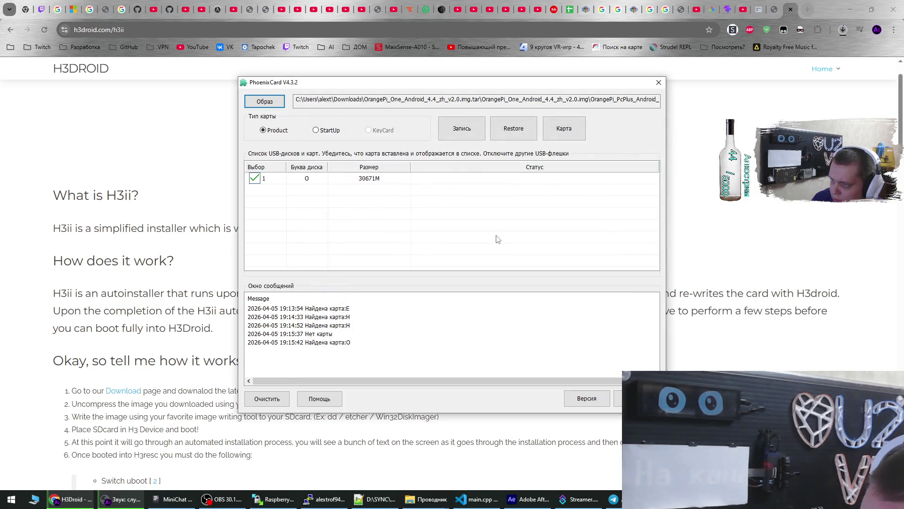
{"action": "left_click", "coordinate": [316, 130]}
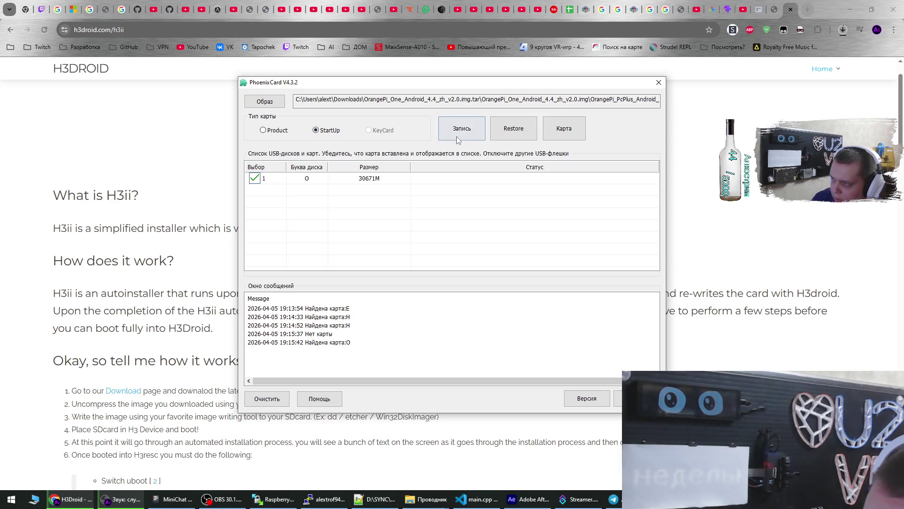
{"action": "left_click", "coordinate": [712, 9]}
{"action": "scroll", "coordinate": [504, 214], "scroll_direction": "up", "scroll_amount": 15}
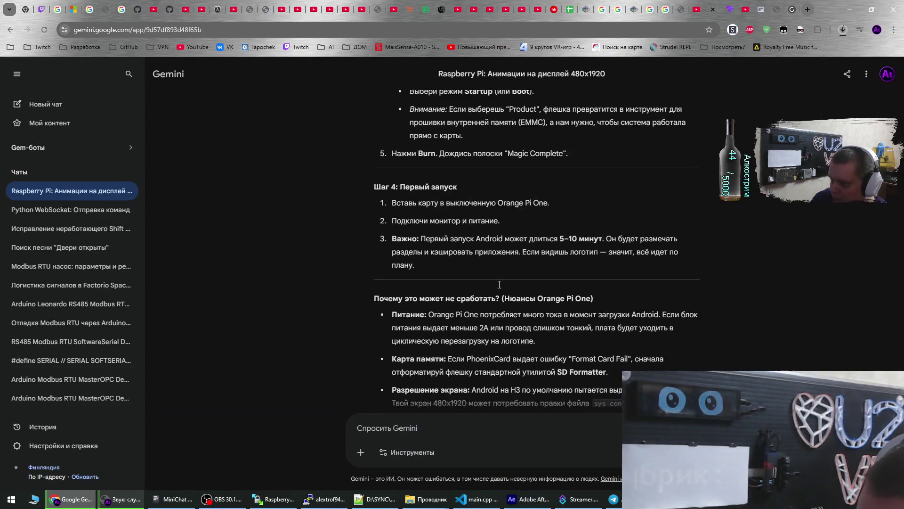
Reread Gemini's Steps 2–3 on PhoenixCard writing, then return to PhoenixCard
{"action": "scroll", "coordinate": [499, 286], "scroll_direction": "down", "scroll_amount": 2}
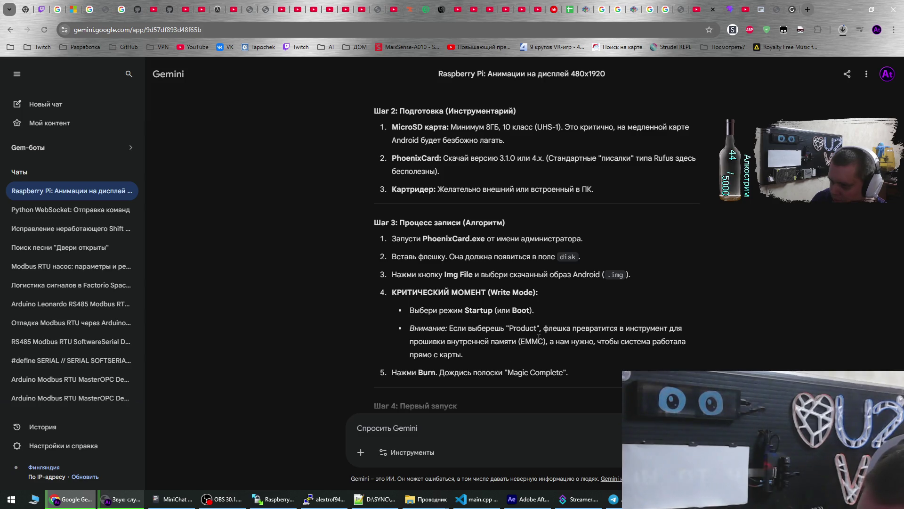
{"action": "key", "text": "alt+Tab"}
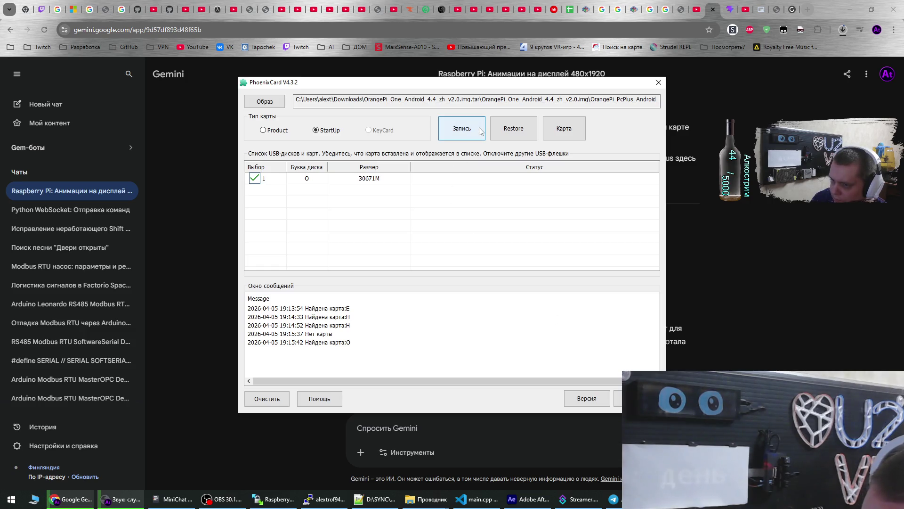
Burn the OrangePi Android image to the SD card and wait for Magic Complete and Burn End
{"action": "left_click", "coordinate": [480, 131]}
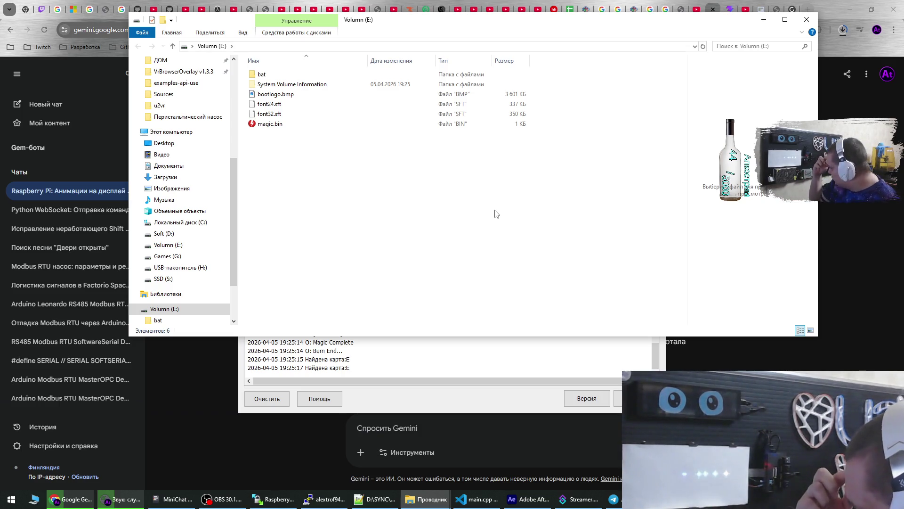
Shut down the Raspberry Pi with 'sudo shutdown -h now' in the PuTTY session
{"action": "left_click", "coordinate": [325, 499]}
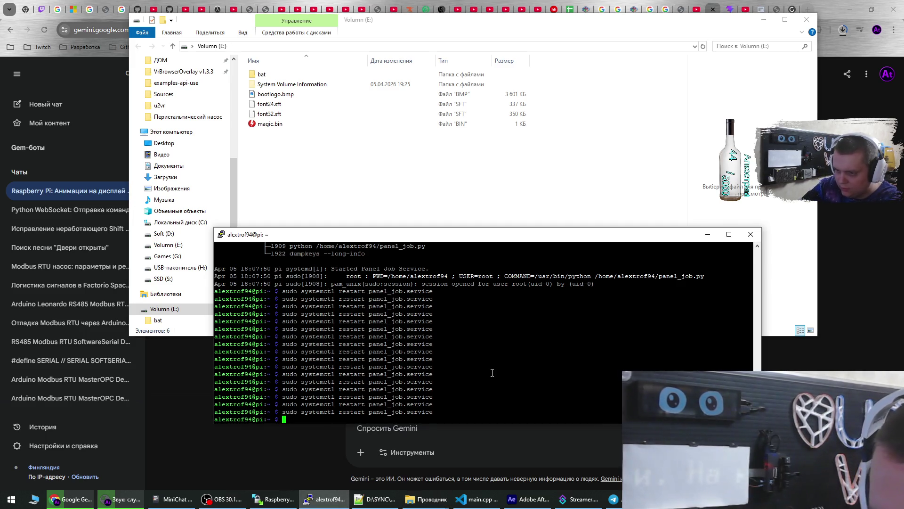
{"action": "type", "text": "/sudo shi"}
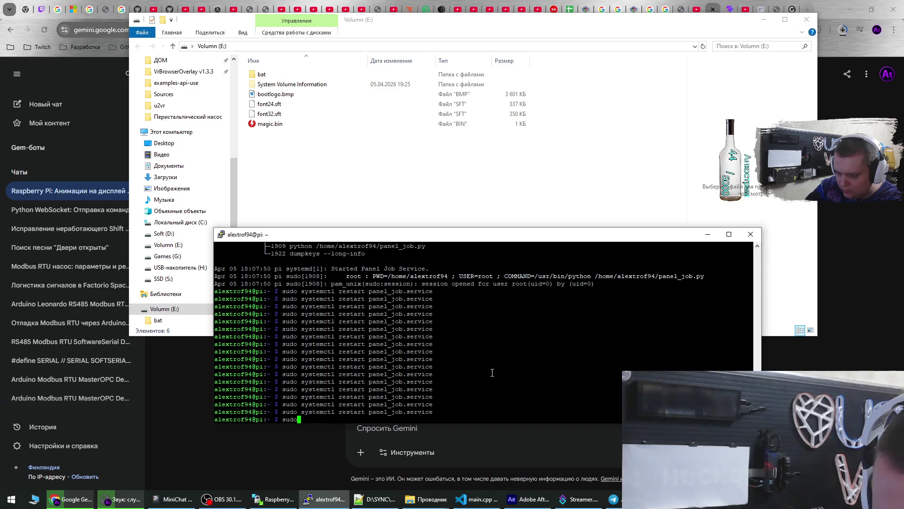
{"action": "key", "text": "BackSpace"}
{"action": "type", "text": "u"}
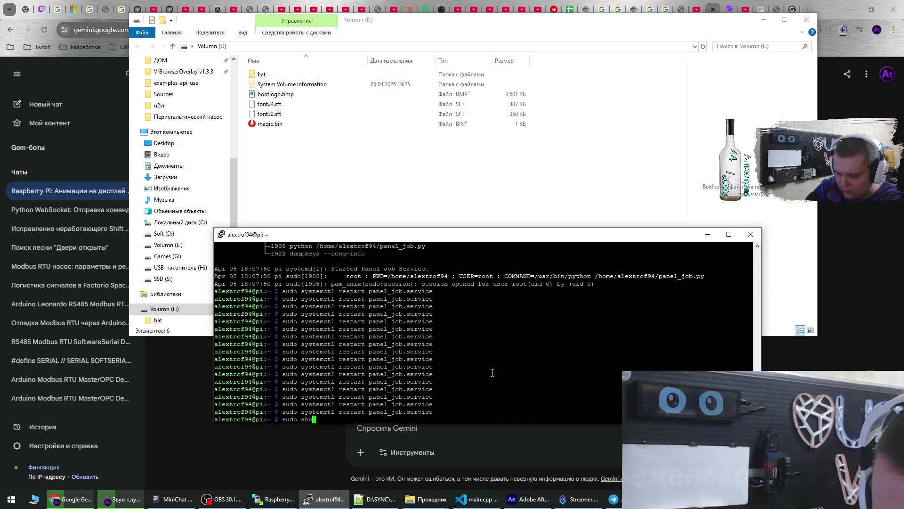
{"action": "type", "text": "tdown"}
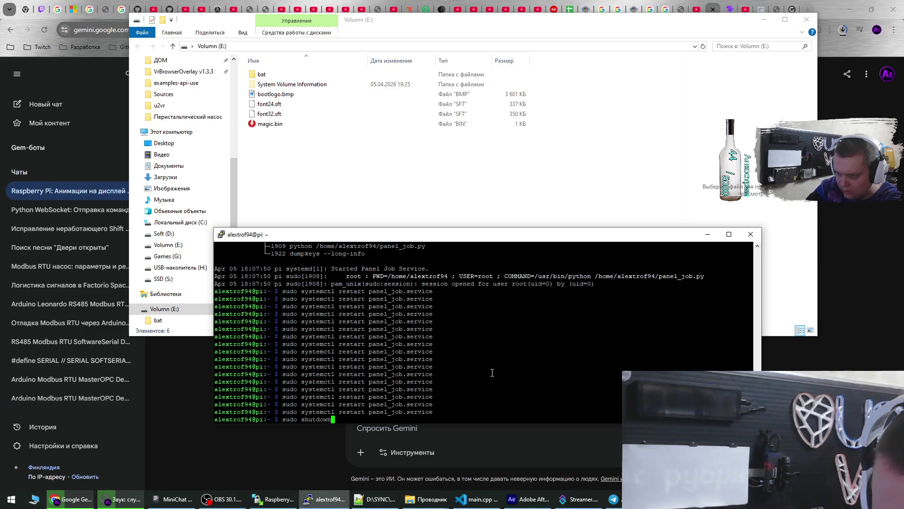
{"action": "type", "text": " -h "}
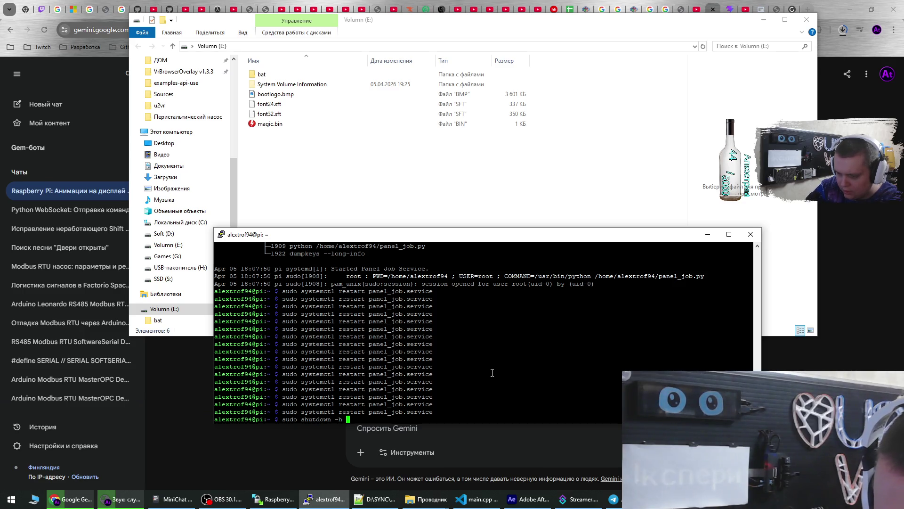
{"action": "type", "text": "now"}
{"action": "key", "text": "Return"}
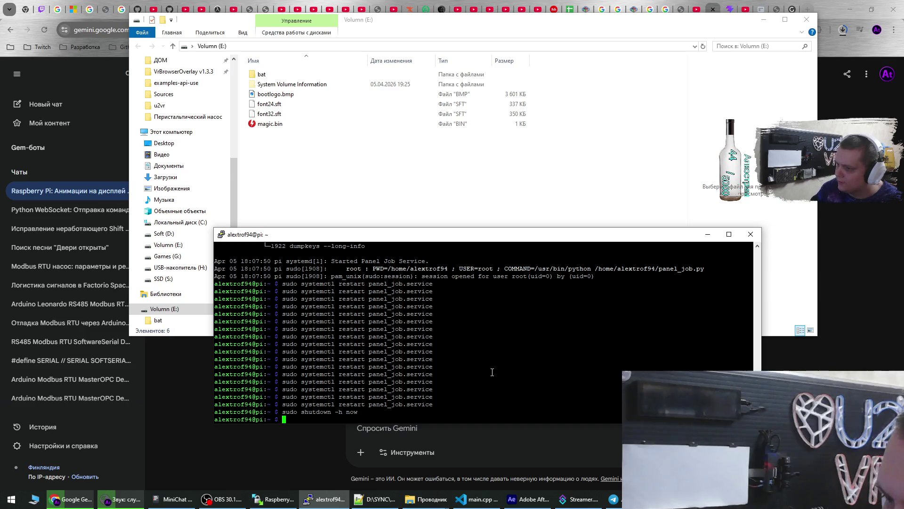
Close PuTTY, dismiss WinSCP's connection error and close it, then close the Volume (E:) window
{"action": "left_click", "coordinate": [751, 234]}
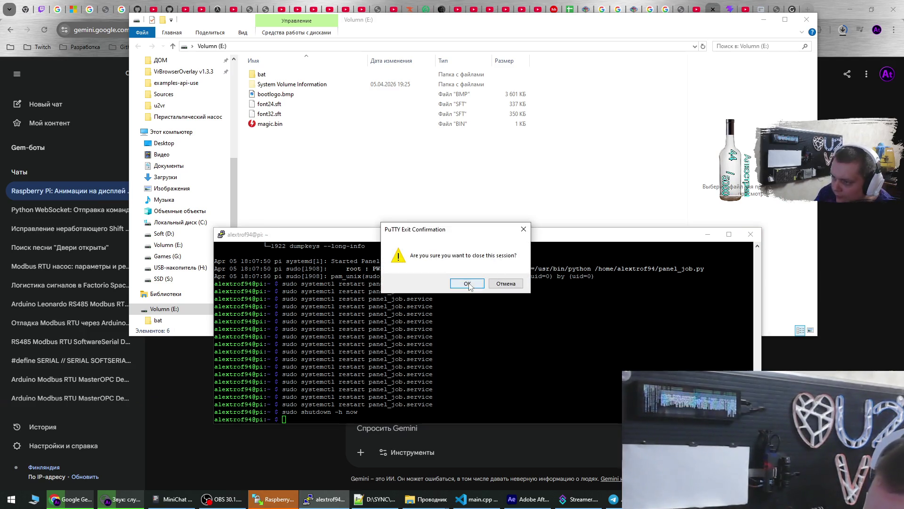
{"action": "left_click", "coordinate": [520, 285]}
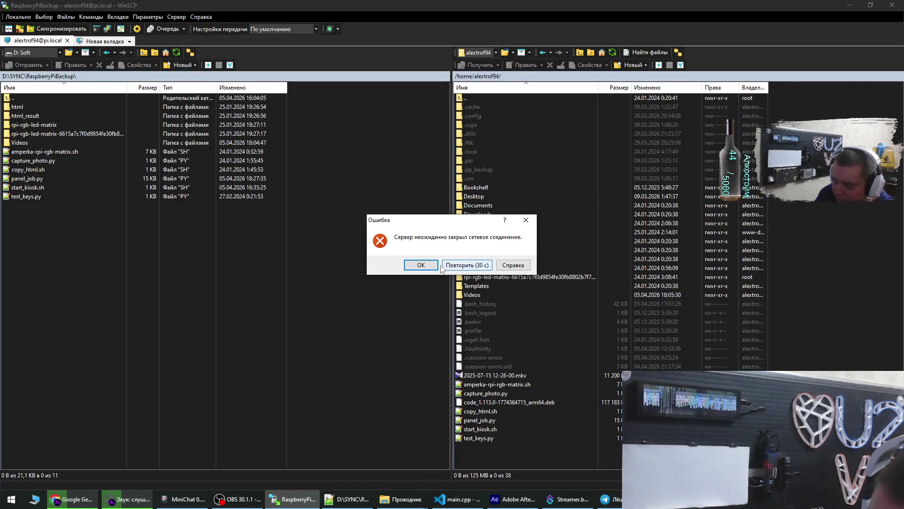
{"action": "left_click", "coordinate": [434, 265]}
{"action": "left_click", "coordinate": [892, 5]}
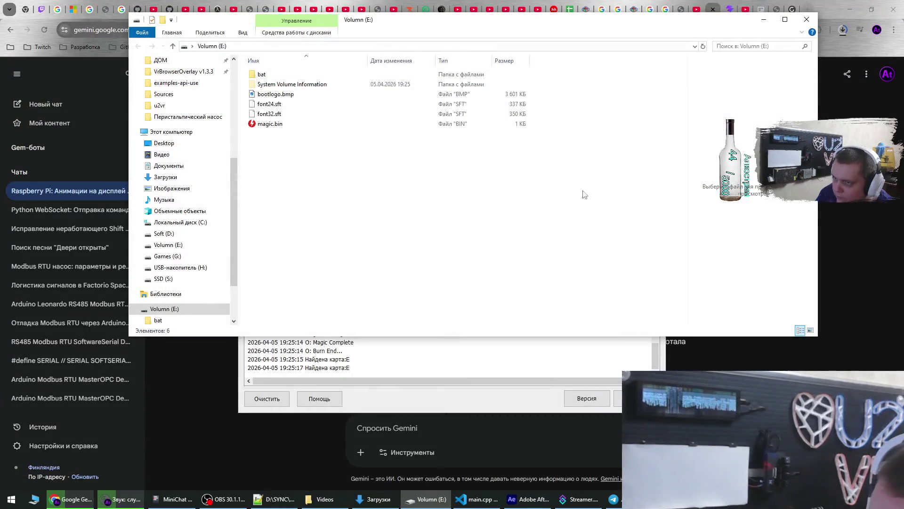
{"action": "left_click", "coordinate": [805, 24]}
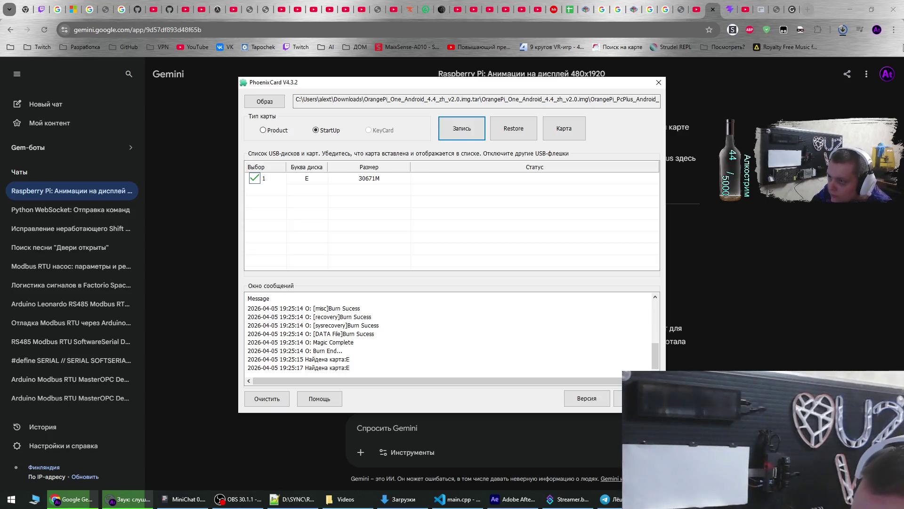
Close PhoenixCard to return to Gemini's Step 2 and Step 3 write instructions
{"action": "left_click", "coordinate": [659, 84]}
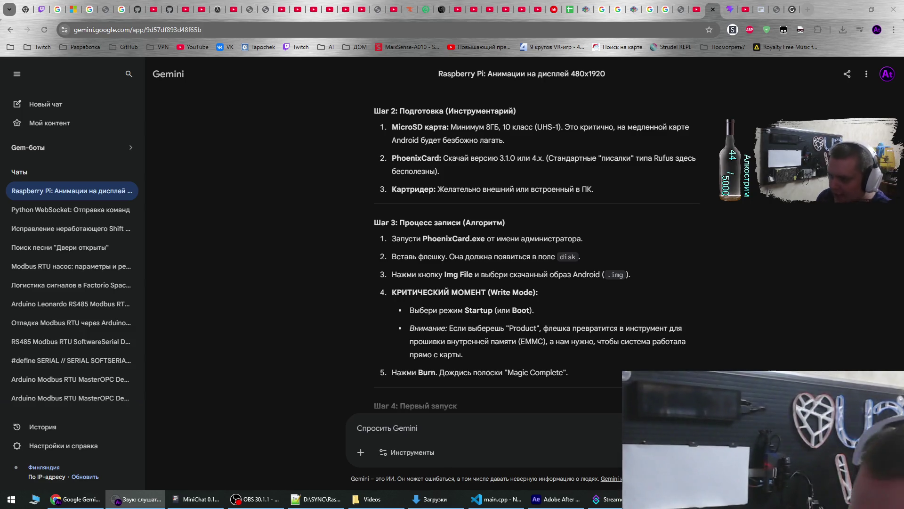
Open h3droid_installer.img.xz from Chrome downloads in Raspberry Pi Imager, decline the update, and close Imager
{"action": "left_click", "coordinate": [840, 28]}
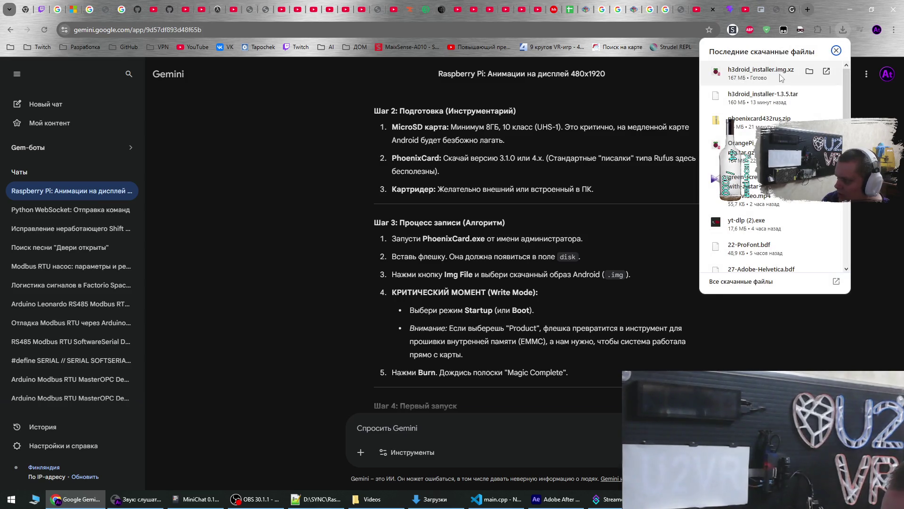
{"action": "left_click", "coordinate": [777, 70]}
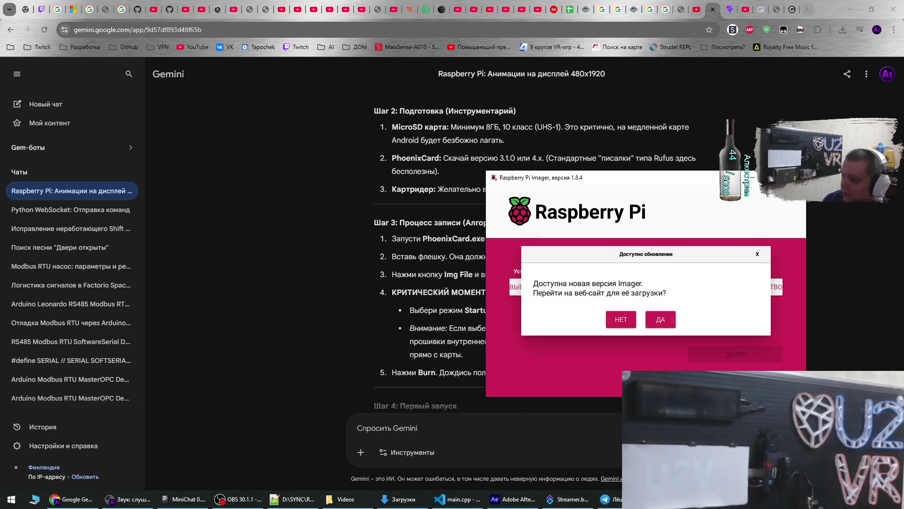
{"action": "left_click", "coordinate": [758, 253]}
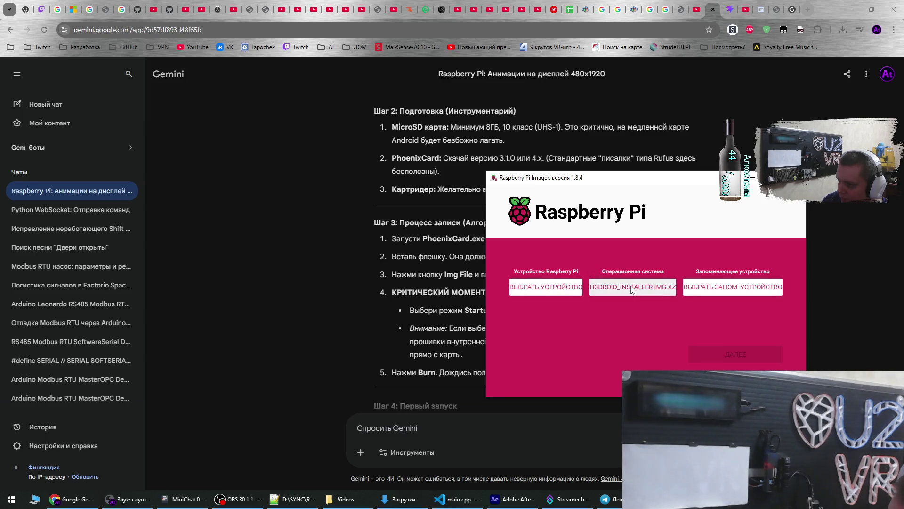
{"action": "left_click", "coordinate": [798, 178]}
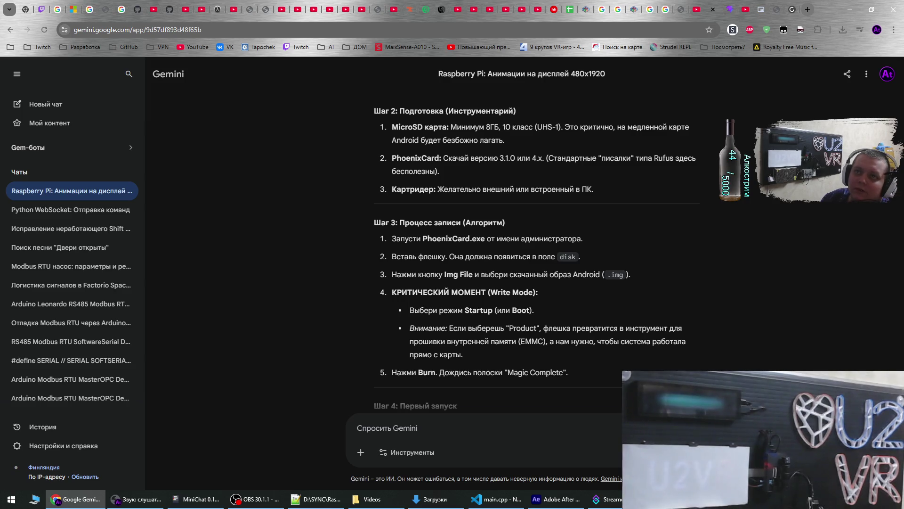
Scroll Gemini's answer down to Step 4 and the 'Почему это может не сработать?' notes
{"action": "key", "text": "alt+Tab"}
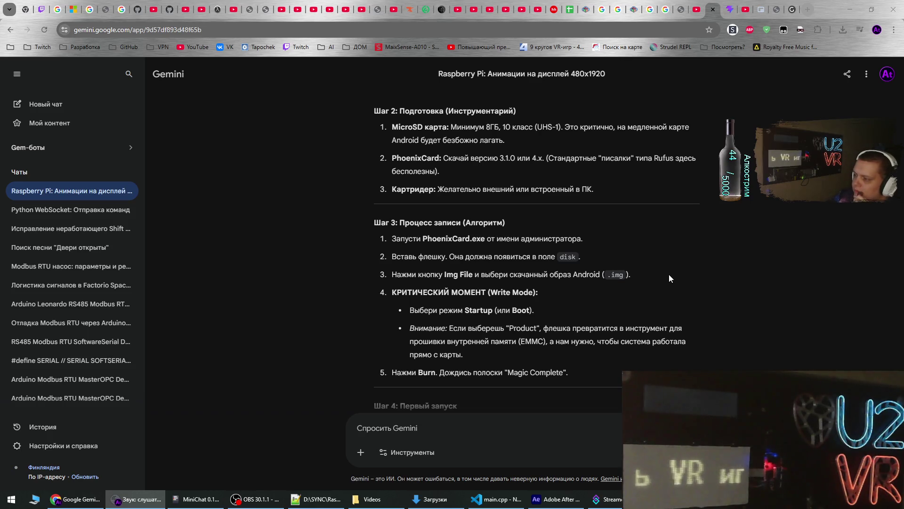
{"action": "scroll", "coordinate": [659, 283], "scroll_direction": "down", "scroll_amount": 4}
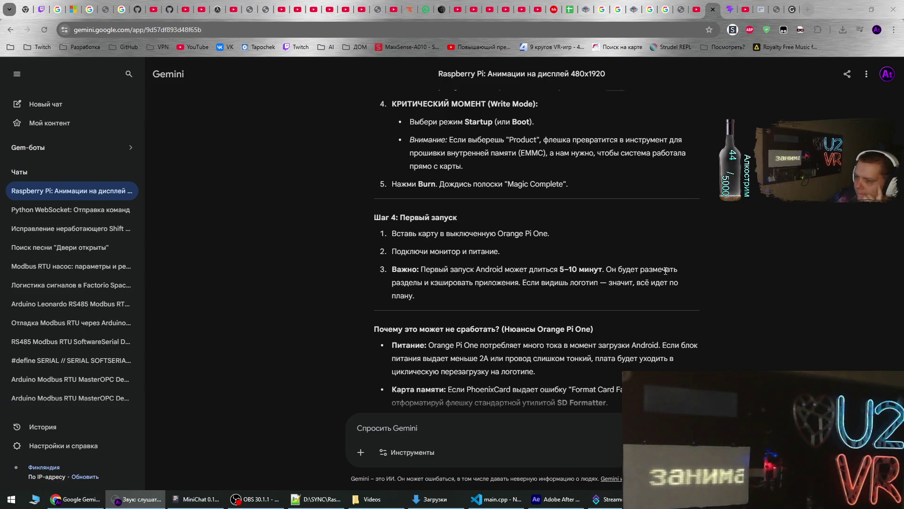
{"action": "mouse_move", "coordinate": [741, 16]}
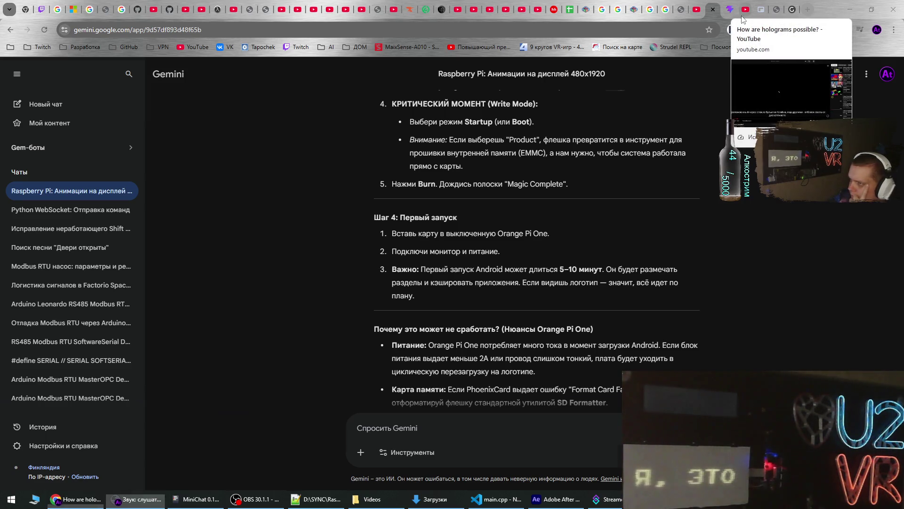
Switch to the 3Blue1Brown 'How are holograms possible?' YouTube video and resume it fullscreen around 5:03
{"action": "left_click", "coordinate": [742, 15]}
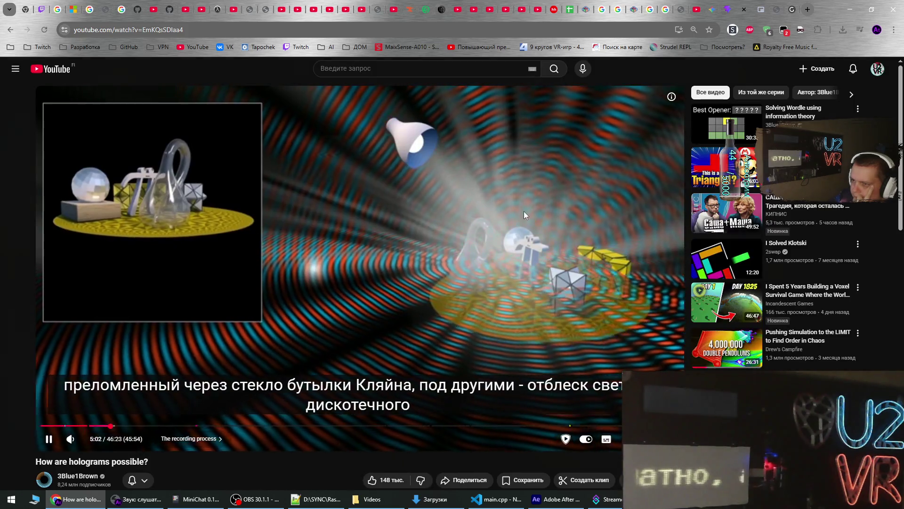
{"action": "left_click", "coordinate": [524, 211]}
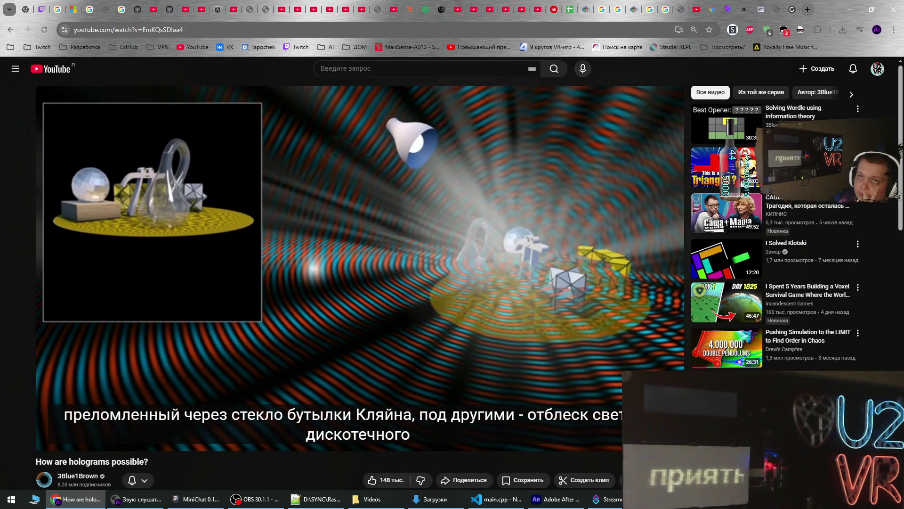
{"action": "key", "text": "alt+Tab"}
{"action": "left_click", "coordinate": [301, 255]}
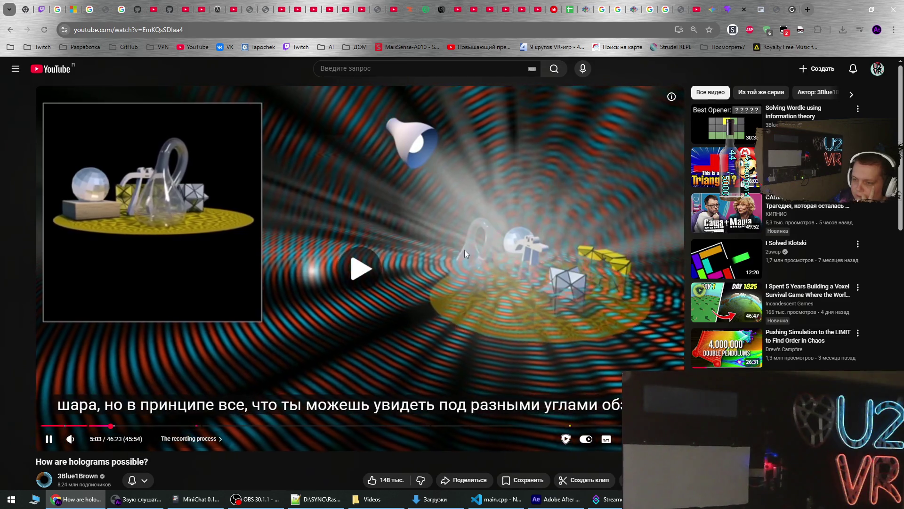
{"action": "double_click", "coordinate": [473, 249]}
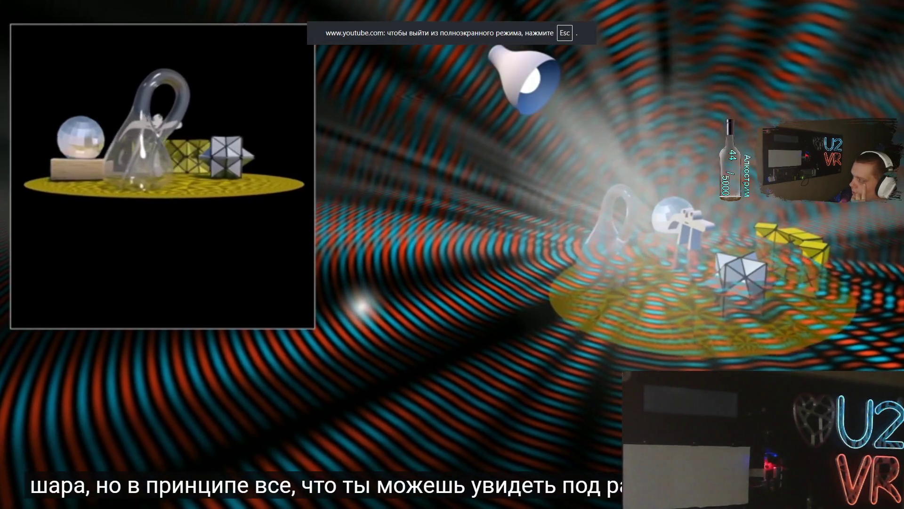